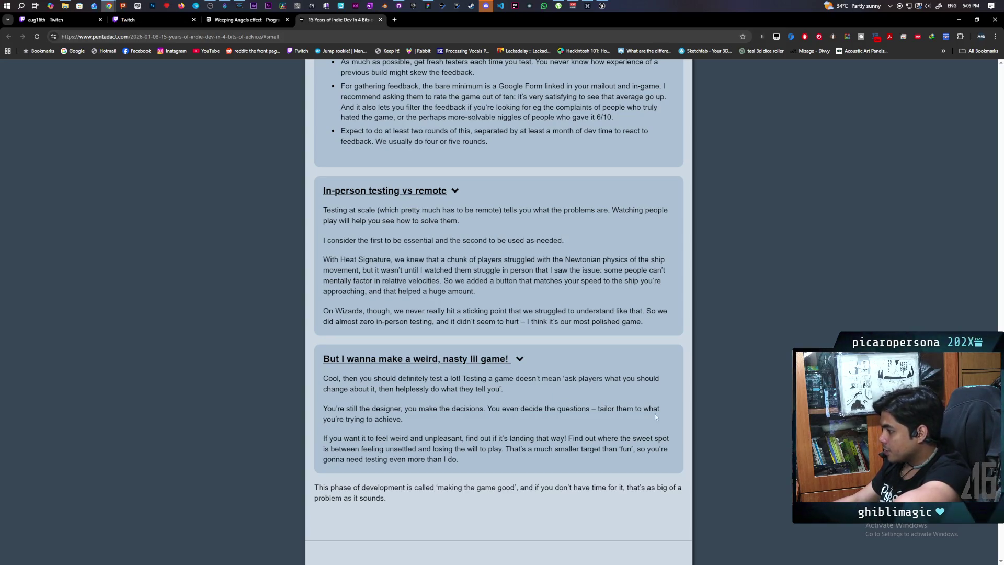
Scroll the pentadact article to the '4. Price is a solved problem' pie chart, then minimize Chrome
{"action": "scroll", "coordinate": [361, 431], "scroll_direction": "down", "scroll_amount": 2}
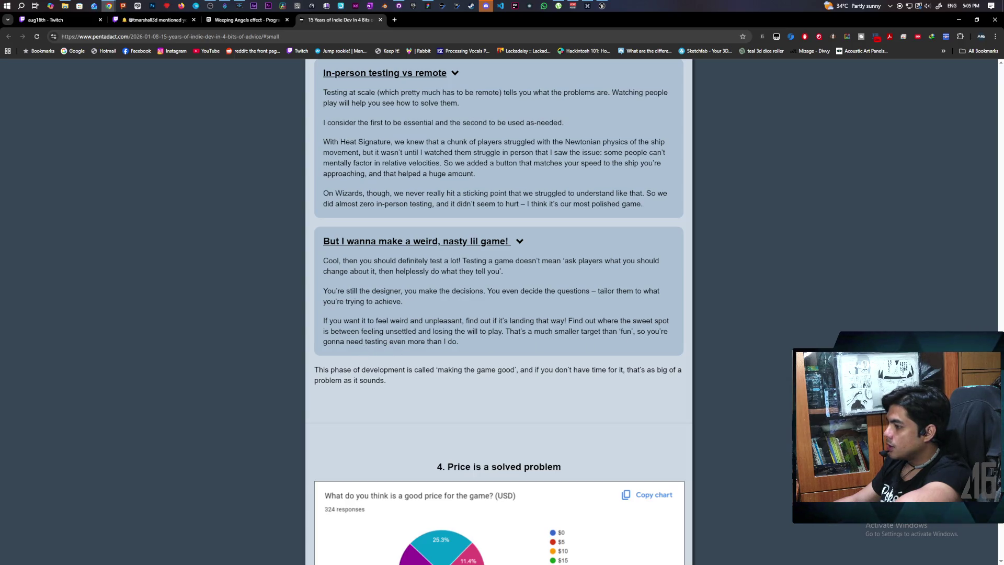
{"action": "scroll", "coordinate": [346, 378], "scroll_direction": "down", "scroll_amount": 3}
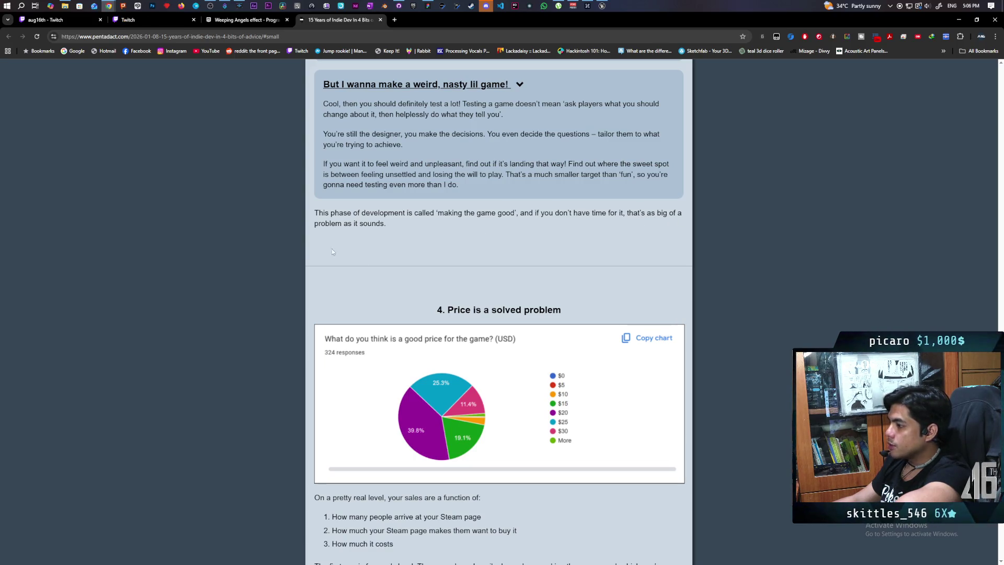
{"action": "scroll", "coordinate": [628, 237], "scroll_direction": "down", "scroll_amount": 7}
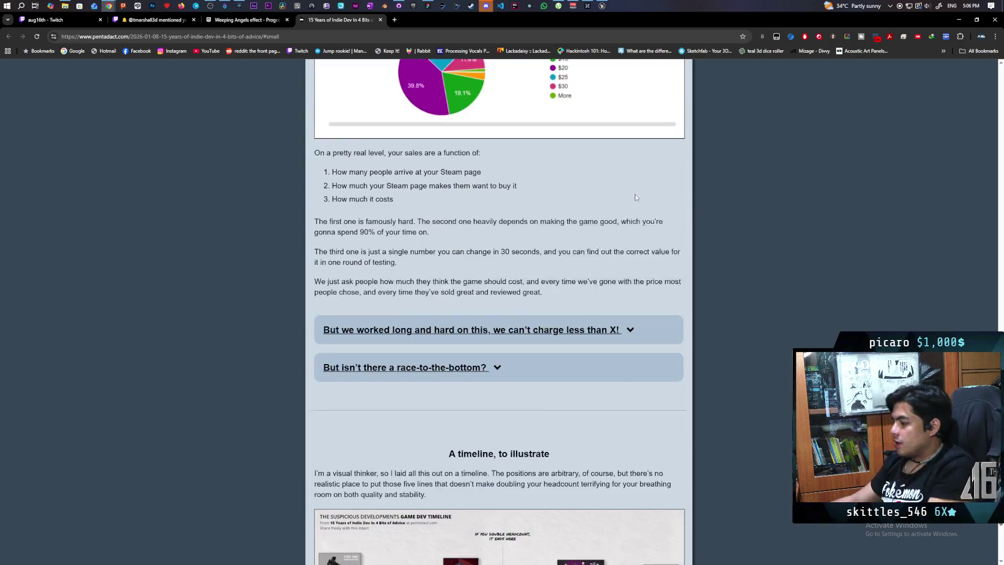
{"action": "scroll", "coordinate": [635, 193], "scroll_direction": "up", "scroll_amount": 4}
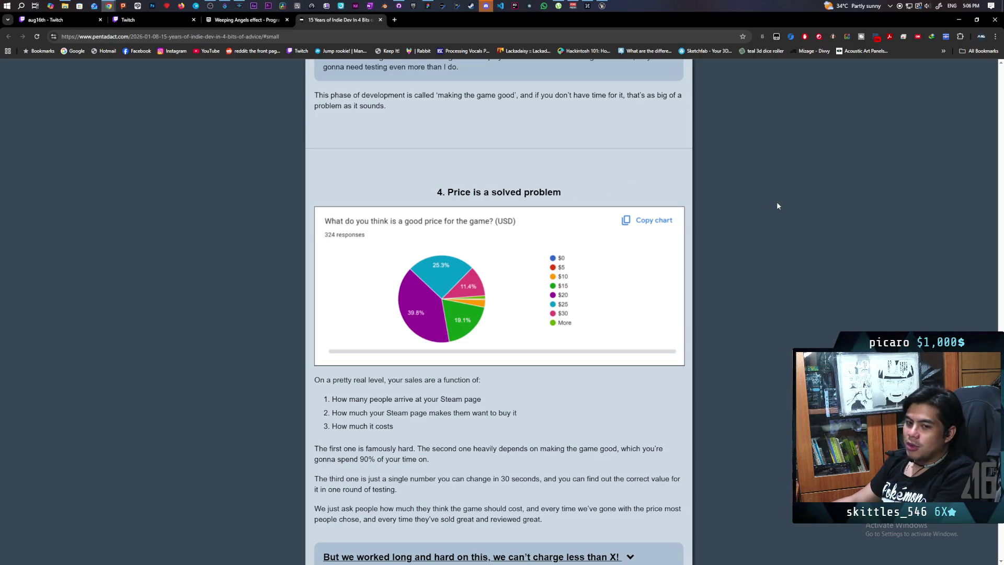
{"action": "left_click", "coordinate": [959, 19]}
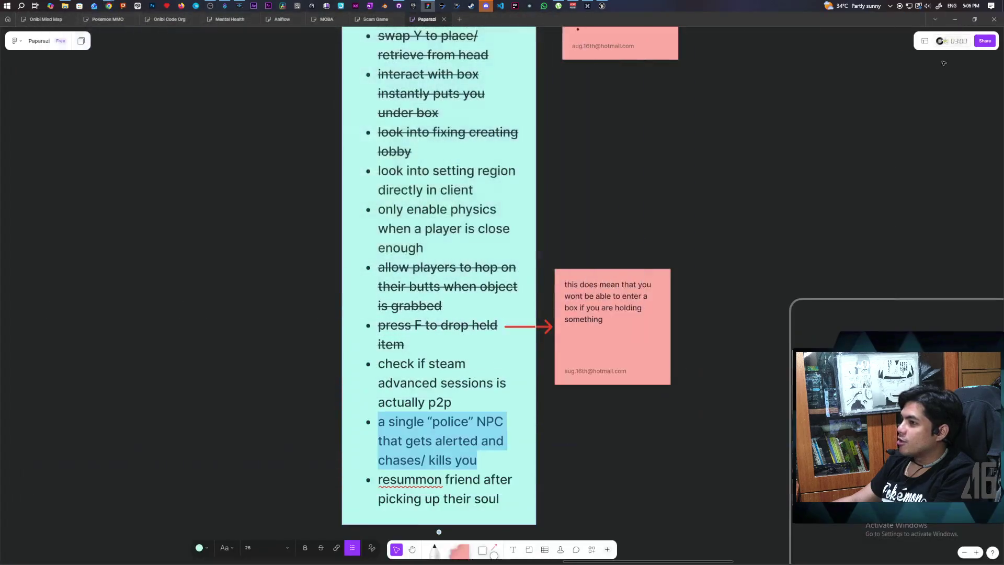
Bring up the Unreal Editor and launch Play-In-Editor on the Demo level with three clients
{"action": "left_click", "coordinate": [601, 6]}
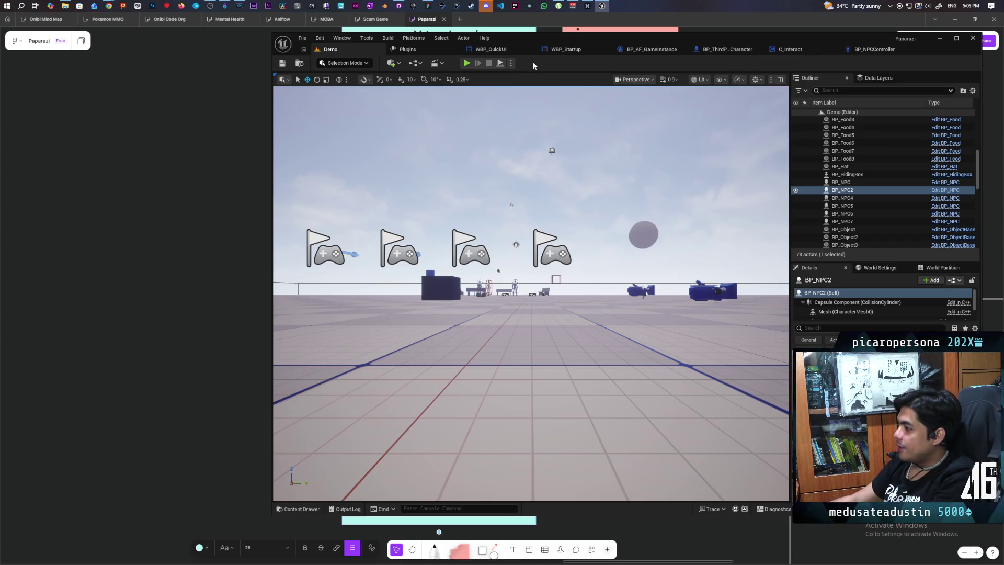
{"action": "left_click", "coordinate": [467, 63]}
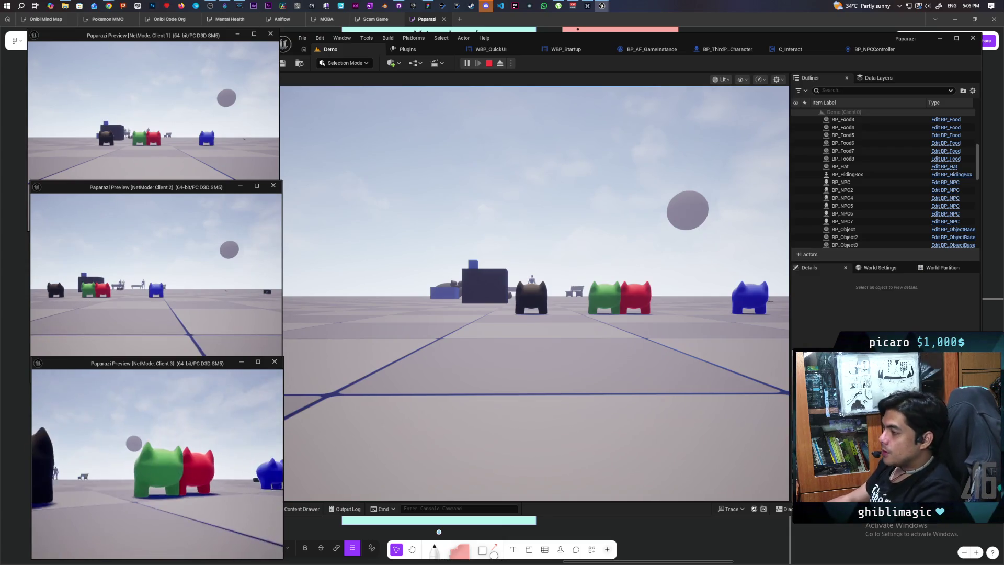
Walk the server pawn past the bench onto the white platform and up to the dark wall
{"action": "left_click", "coordinate": [531, 293]}
{"action": "key", "text": "w"}
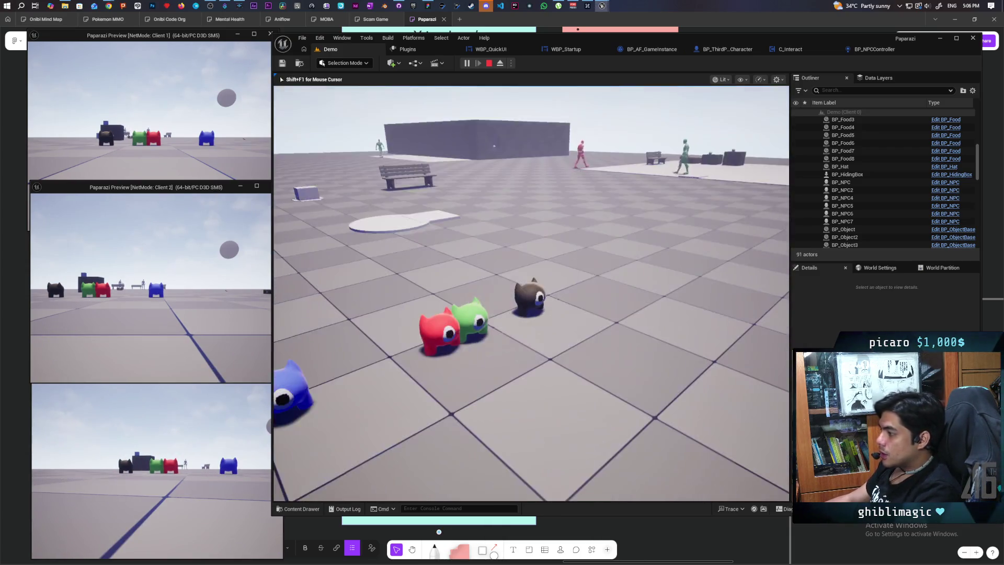
{"action": "key", "text": "shift+F1"}
{"action": "left_click", "coordinate": [102, 173]}
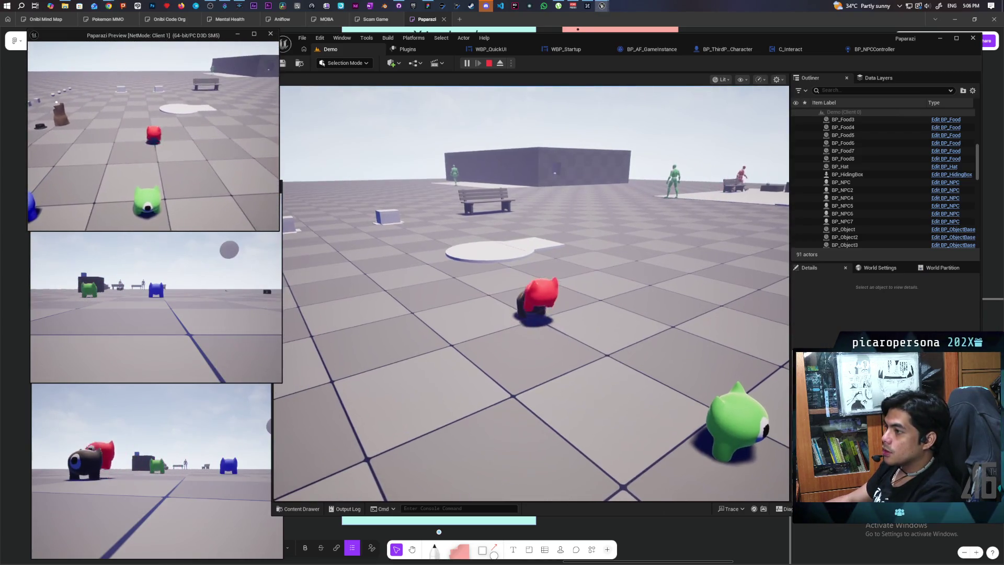
{"action": "left_click", "coordinate": [530, 292]}
{"action": "key", "text": "w"}
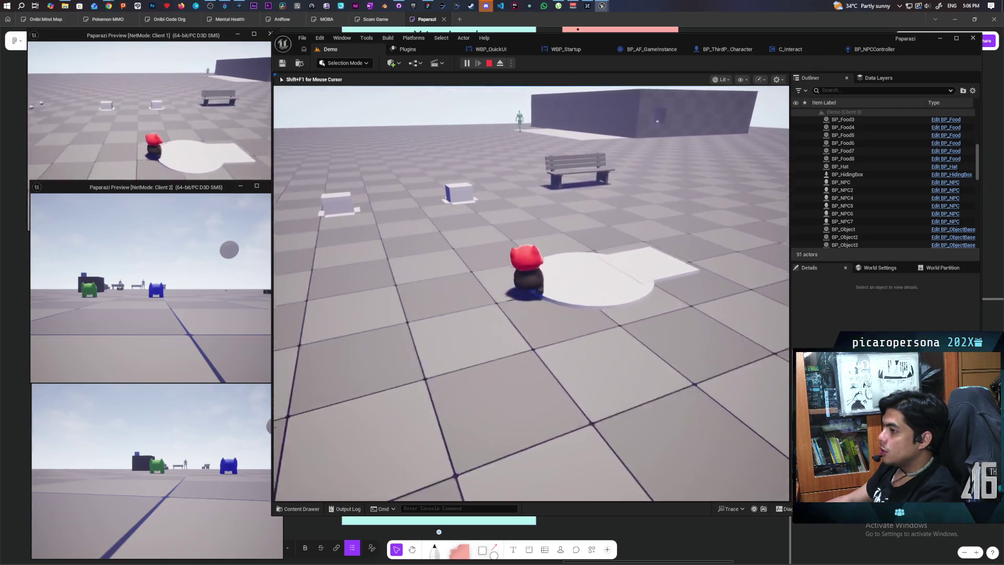
{"action": "key", "text": "w"}
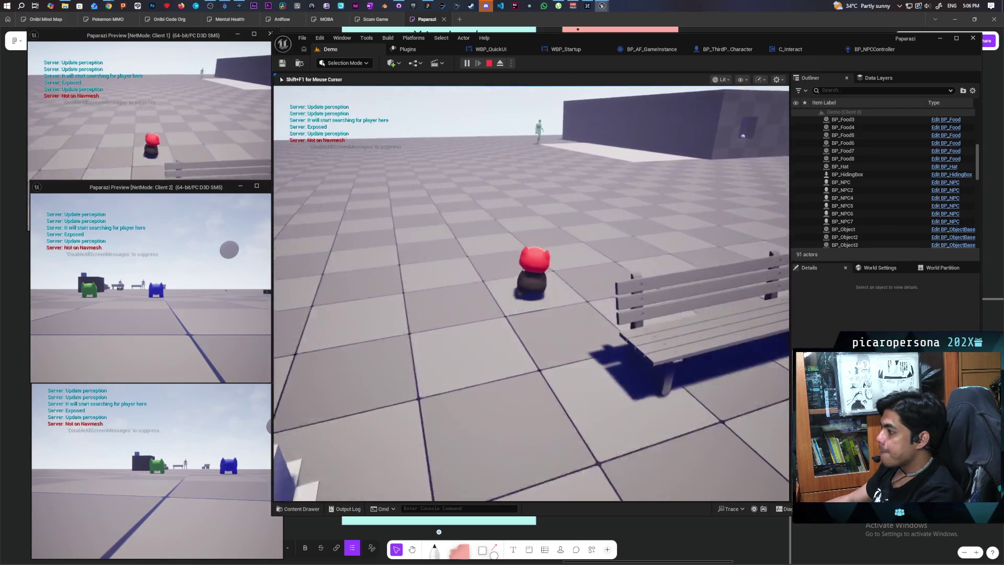
{"action": "key", "text": "w"}
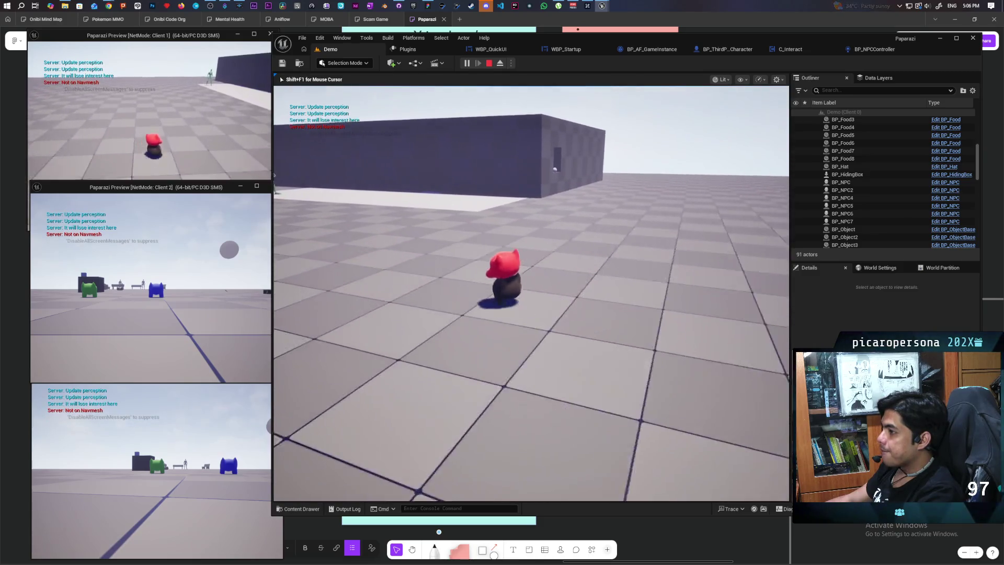
{"action": "key", "text": "w"}
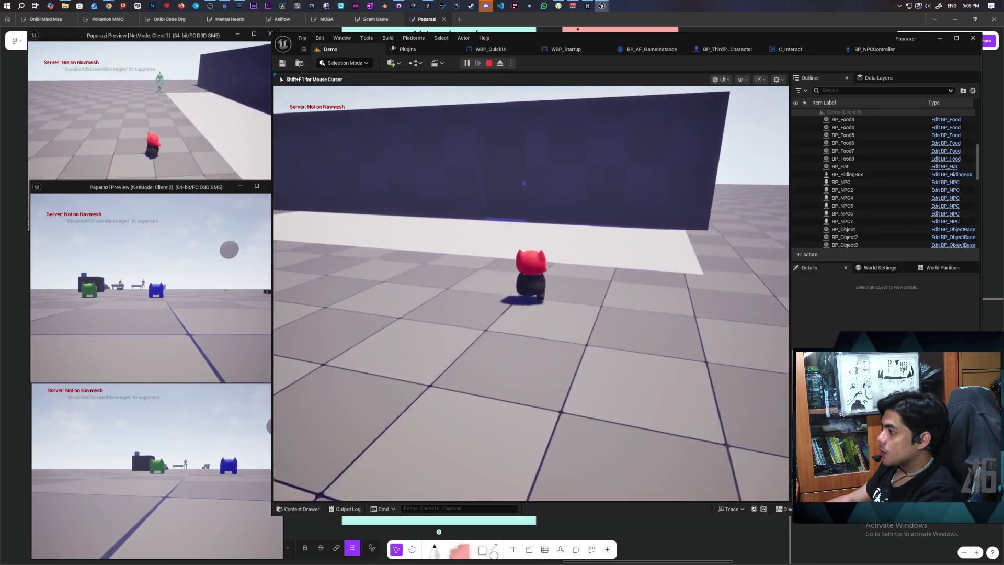
{"action": "key", "text": "w"}
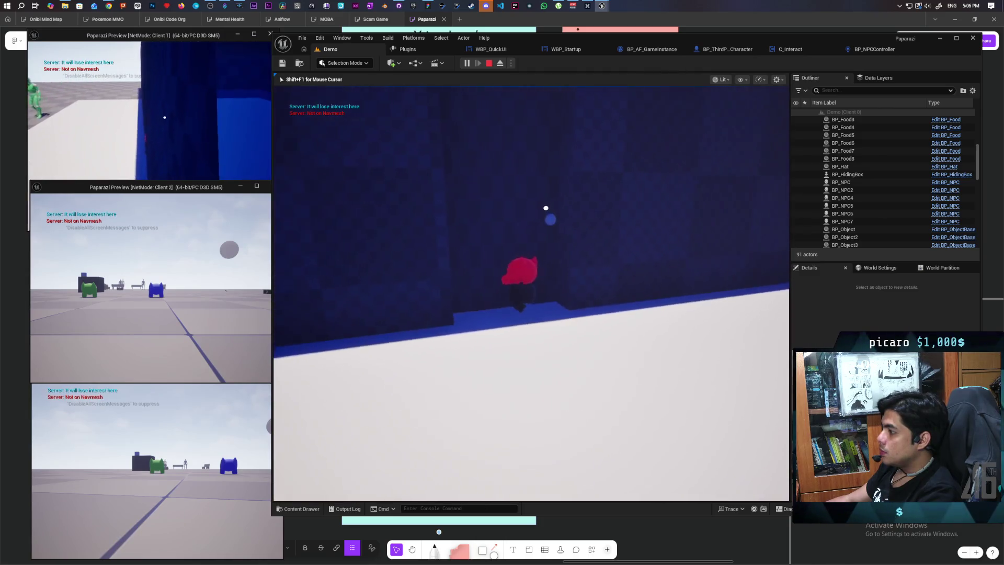
{"action": "key", "text": "w"}
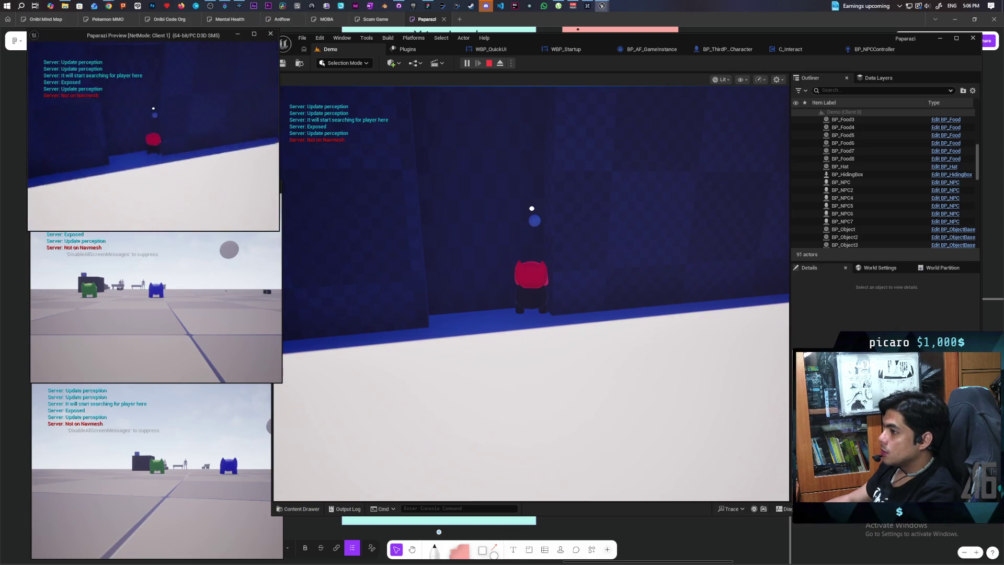
Pick up the red hat, drop it as Client 1, look around, and end the play session
{"action": "key", "text": "e"}
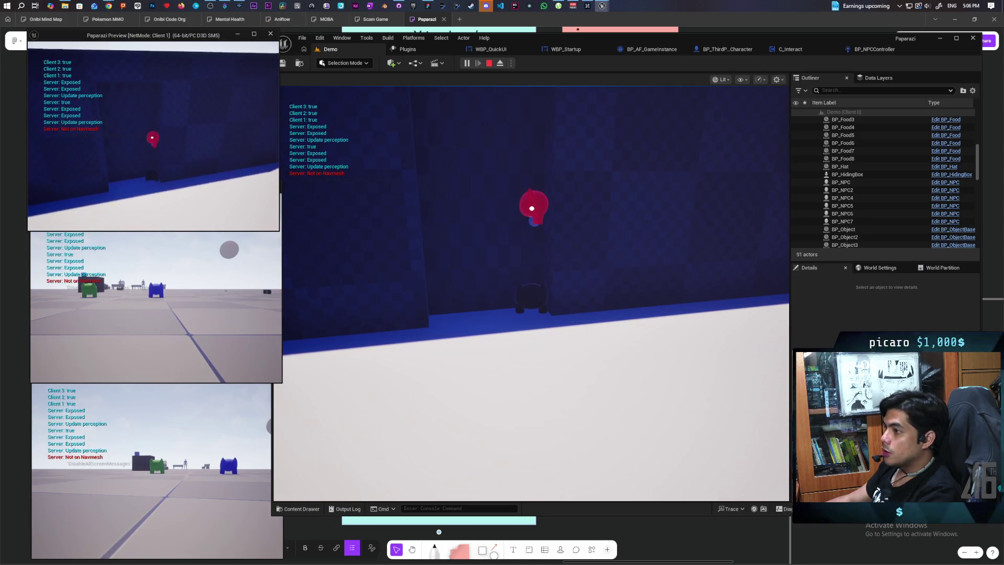
{"action": "left_click", "coordinate": [531, 262]}
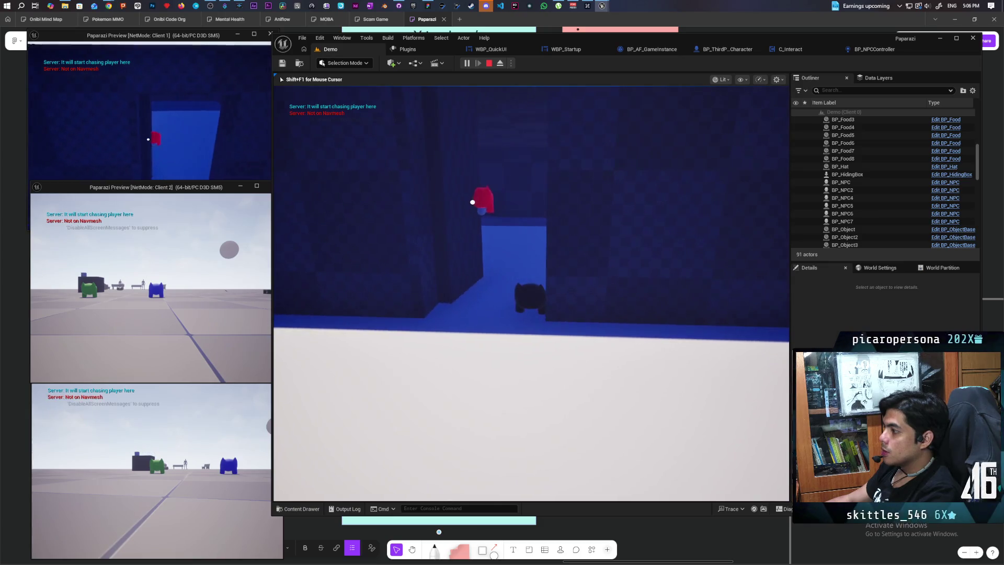
{"action": "left_click", "coordinate": [231, 170]}
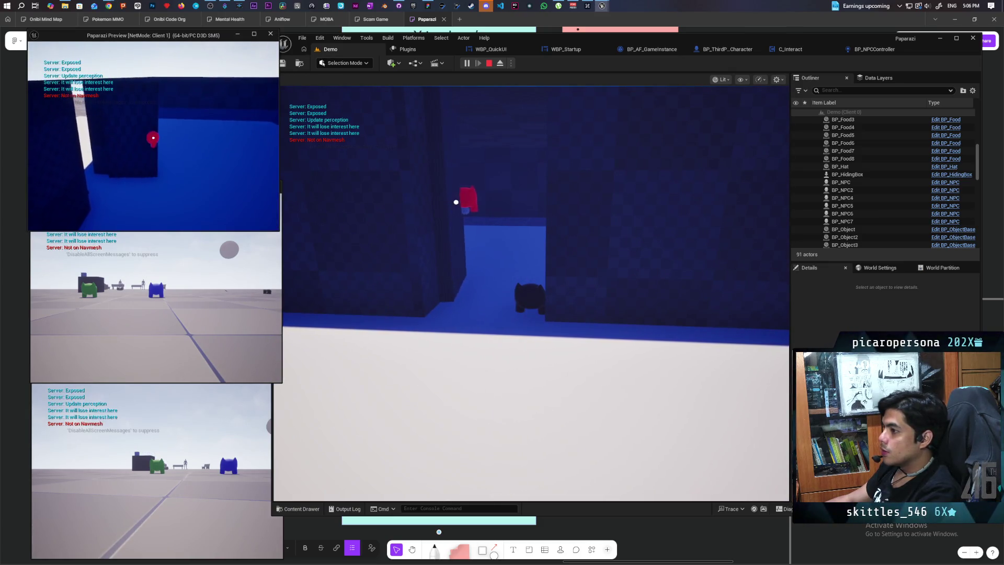
{"action": "key", "text": "e"}
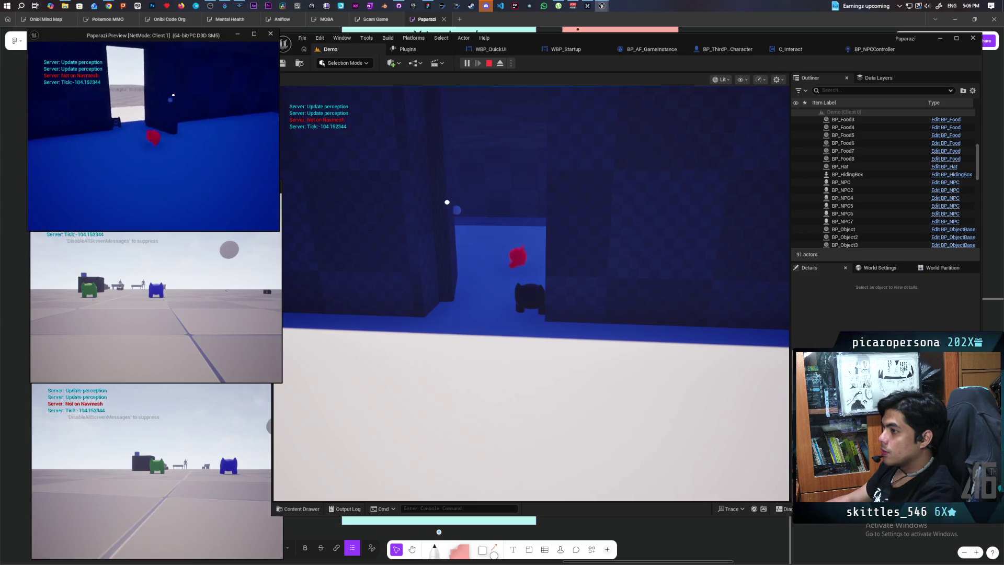
{"action": "key", "text": "w"}
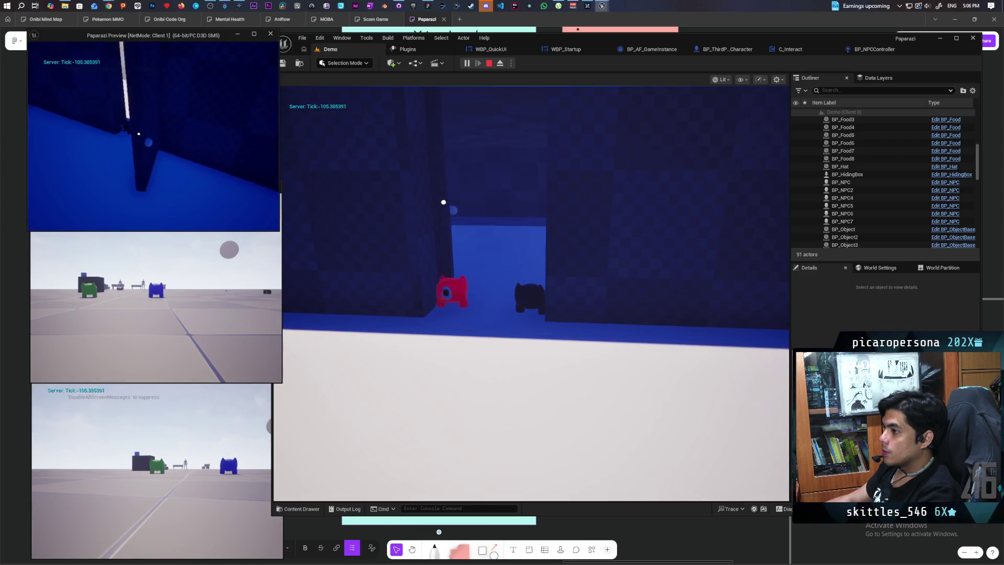
{"action": "key", "text": "w"}
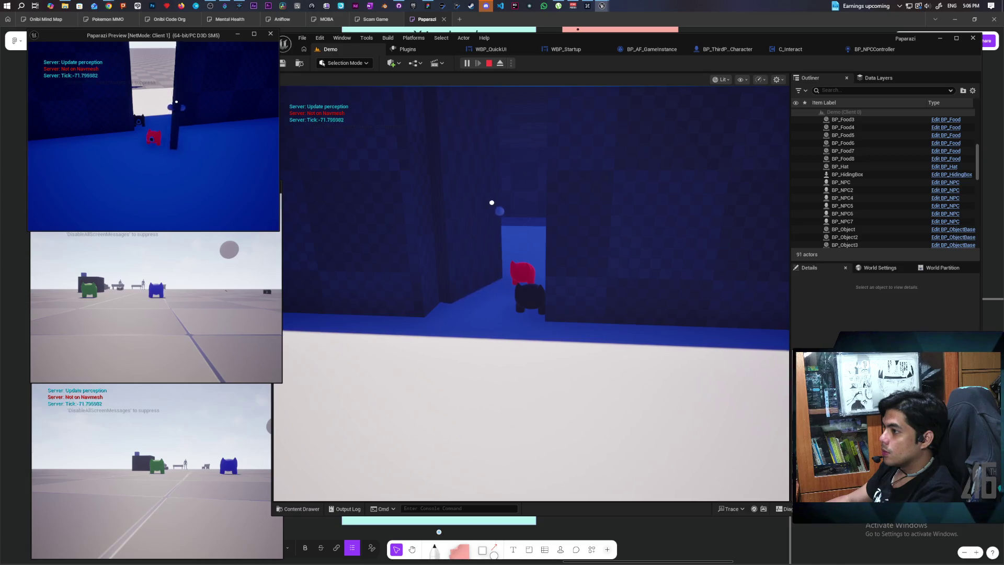
{"action": "key", "text": "a"}
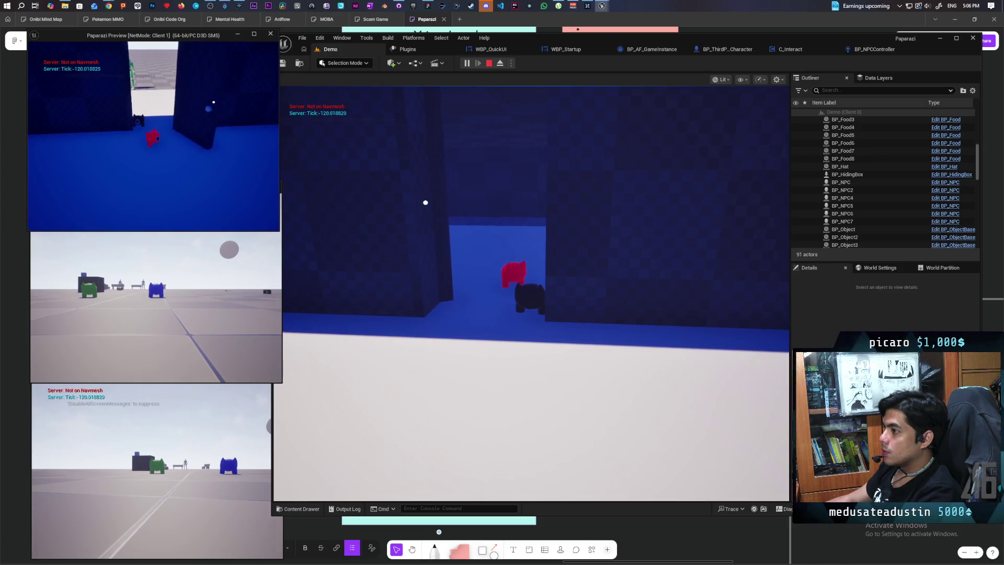
{"action": "key", "text": "a"}
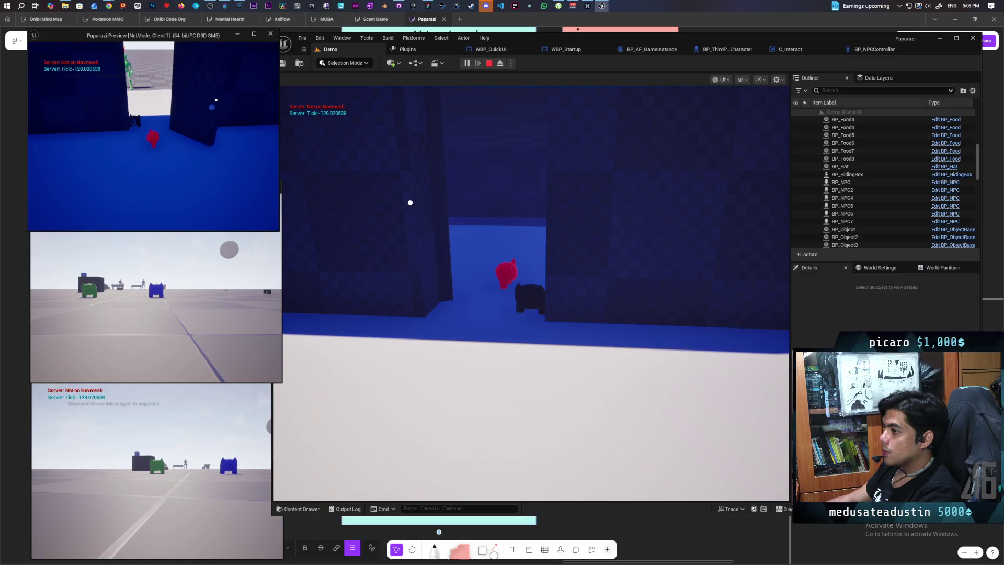
{"action": "key", "text": "alt+Tab"}
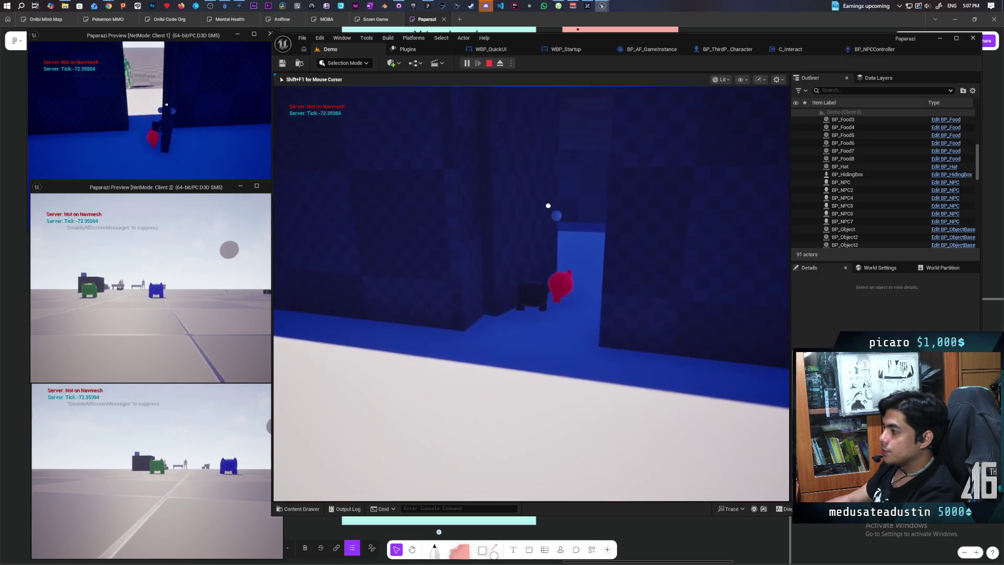
{"action": "key", "text": "d"}
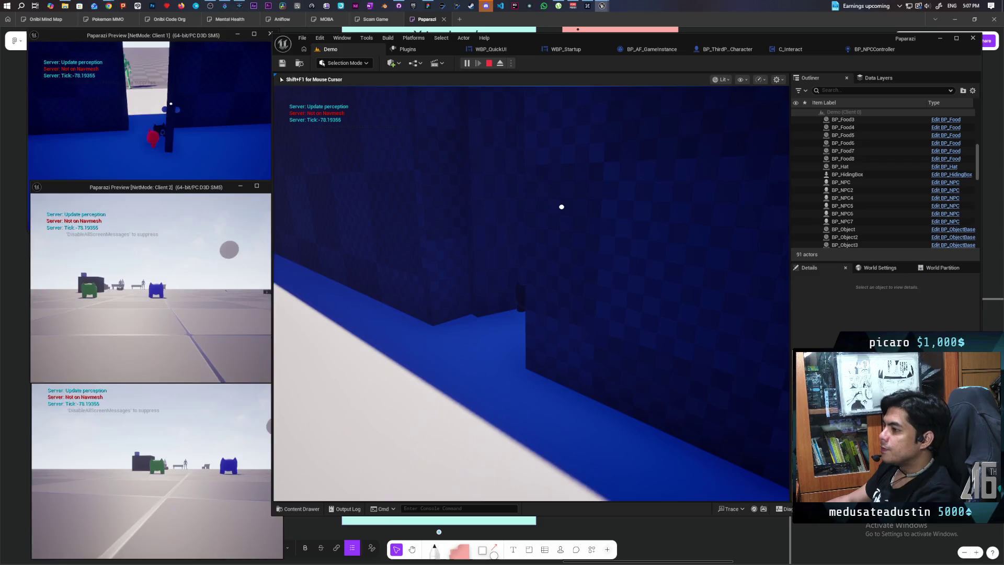
{"action": "key", "text": "Escape"}
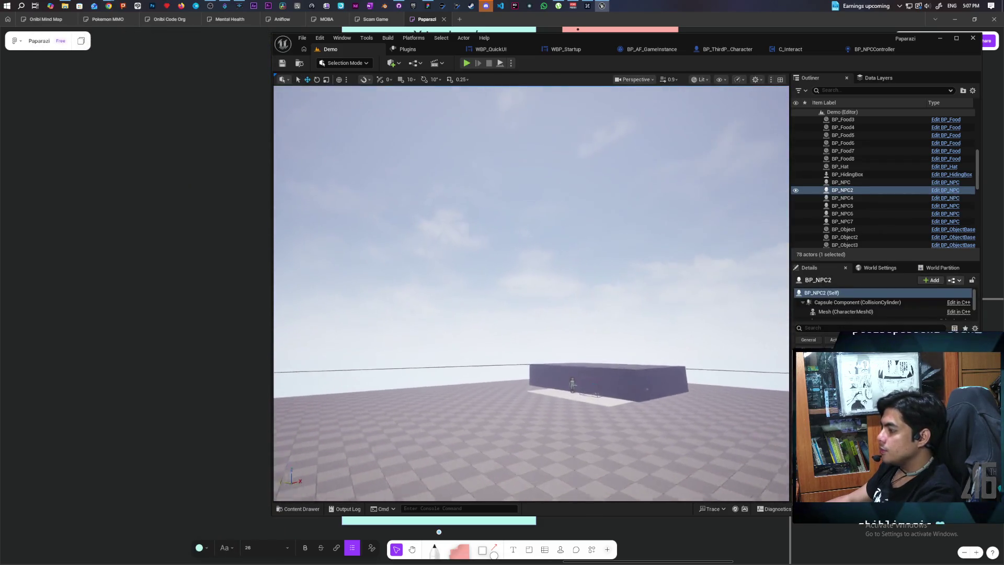
Select the physics door's StaticMeshComponent0 inside the dark box, then switch to the whiteboard
{"action": "key", "text": "w"}
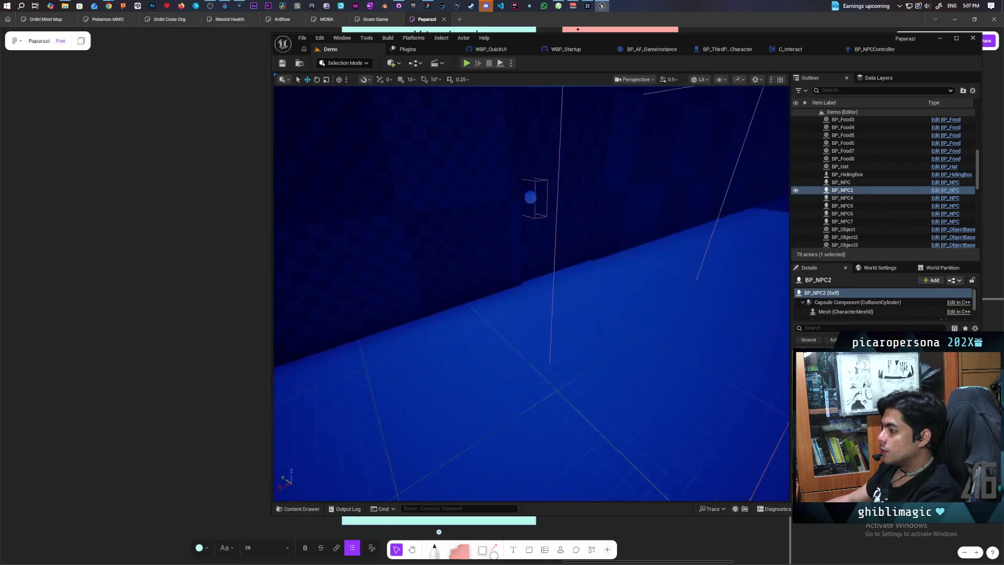
{"action": "key", "text": "s"}
{"action": "left_click", "coordinate": [460, 228]}
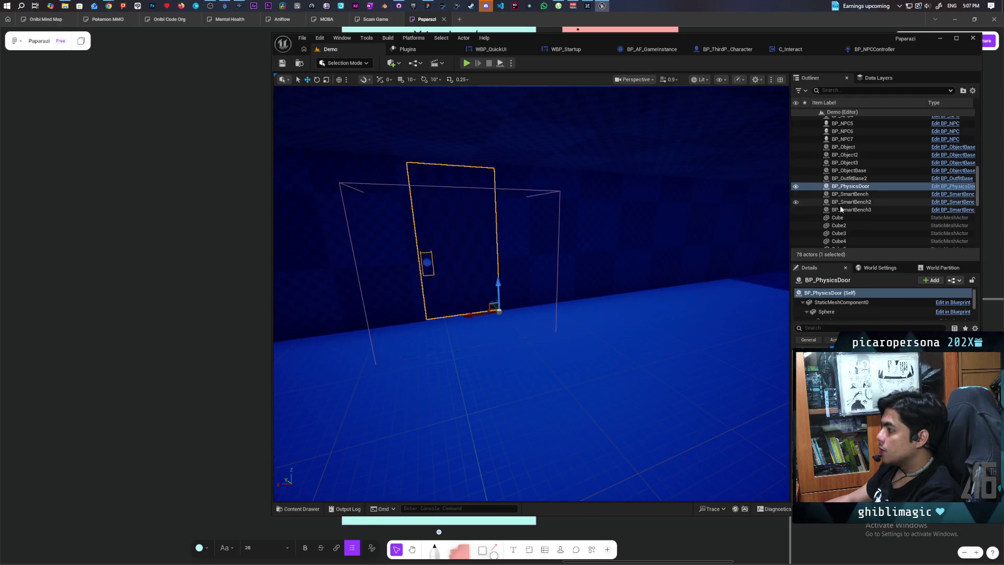
{"action": "left_click", "coordinate": [841, 303]}
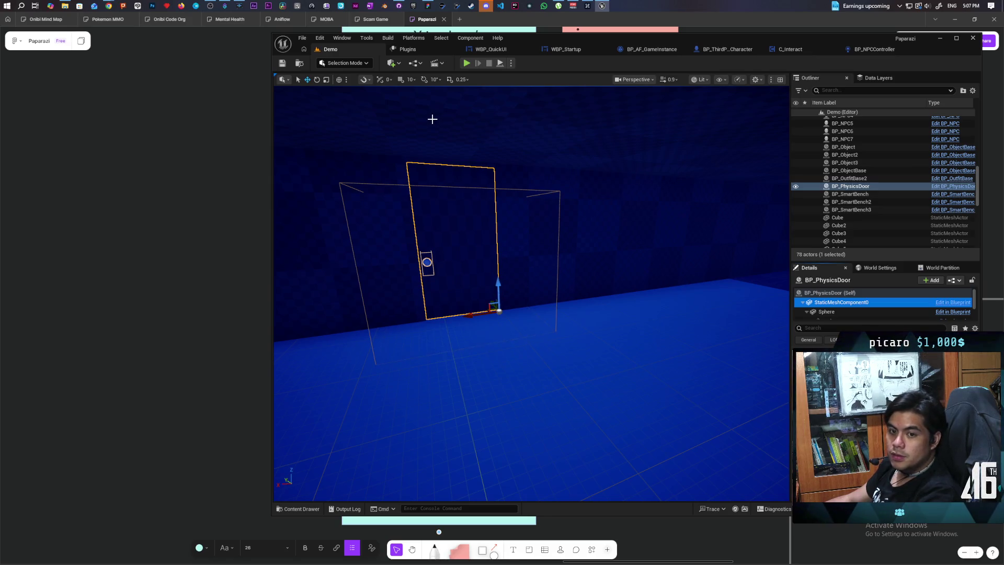
{"action": "left_click", "coordinate": [305, 77]}
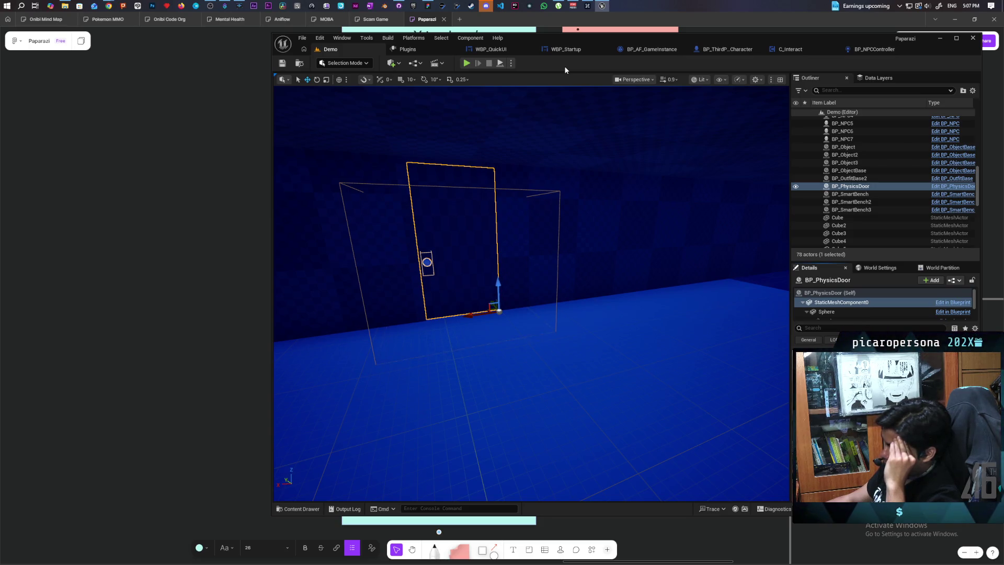
{"action": "left_click", "coordinate": [149, 222]}
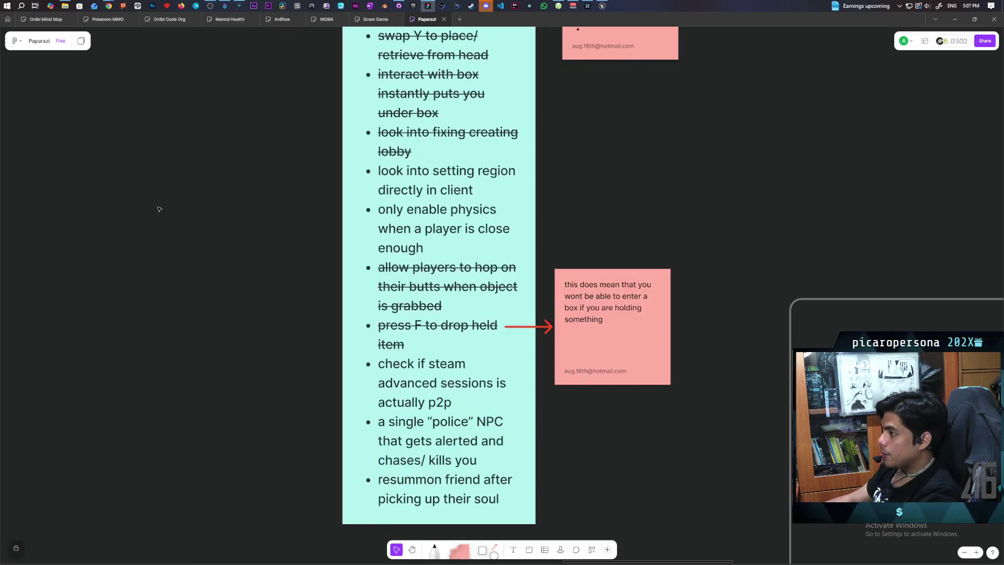
Pan across the Paparazzi to-do list, then switch to the Chrome window with the actor-rotation answer
{"action": "scroll", "coordinate": [369, 285], "scroll_direction": "down", "scroll_amount": 2}
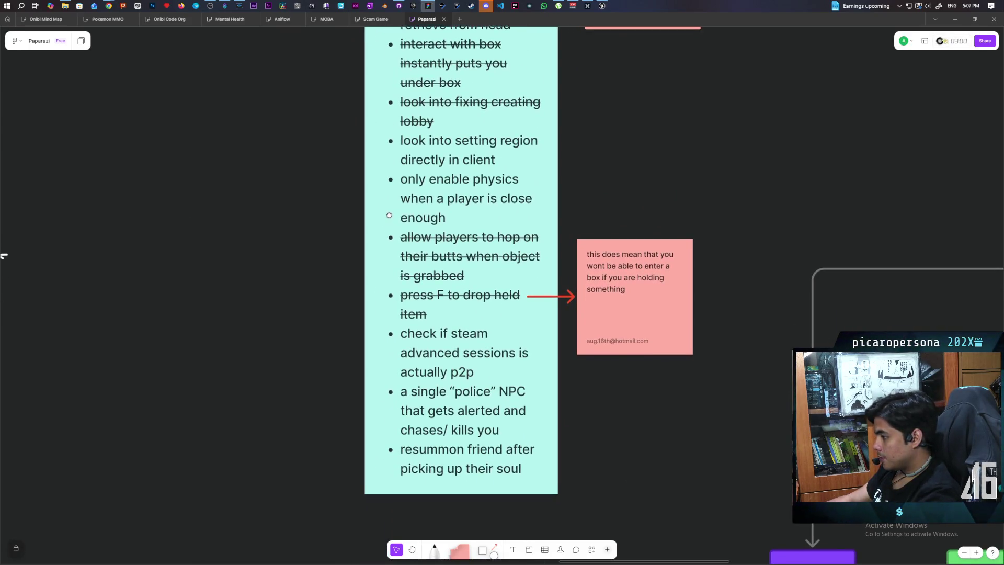
{"action": "scroll", "coordinate": [382, 207], "scroll_direction": "down", "scroll_amount": 2}
{"action": "scroll", "coordinate": [382, 207], "scroll_direction": "right", "scroll_amount": 3}
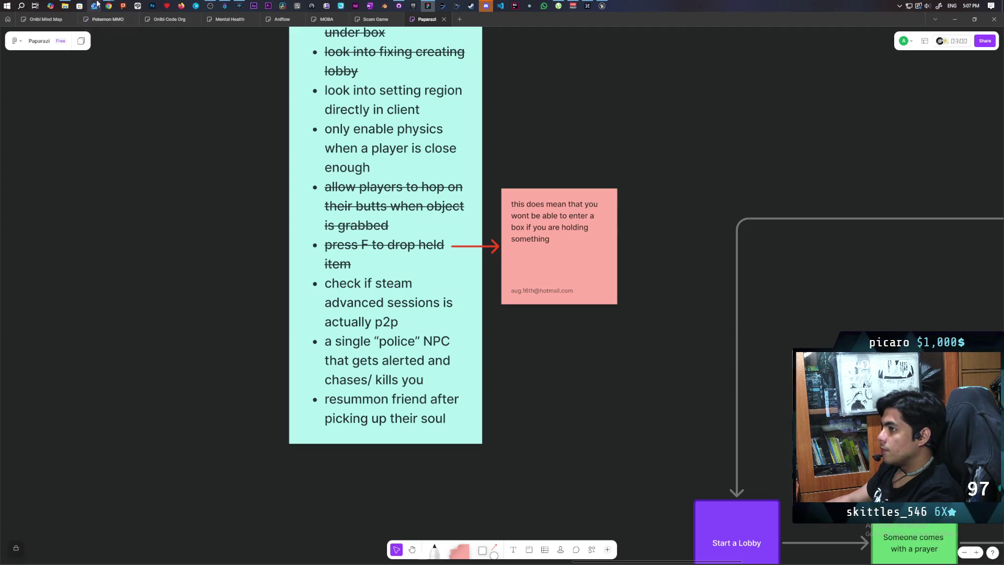
{"action": "mouse_move", "coordinate": [108, 6]}
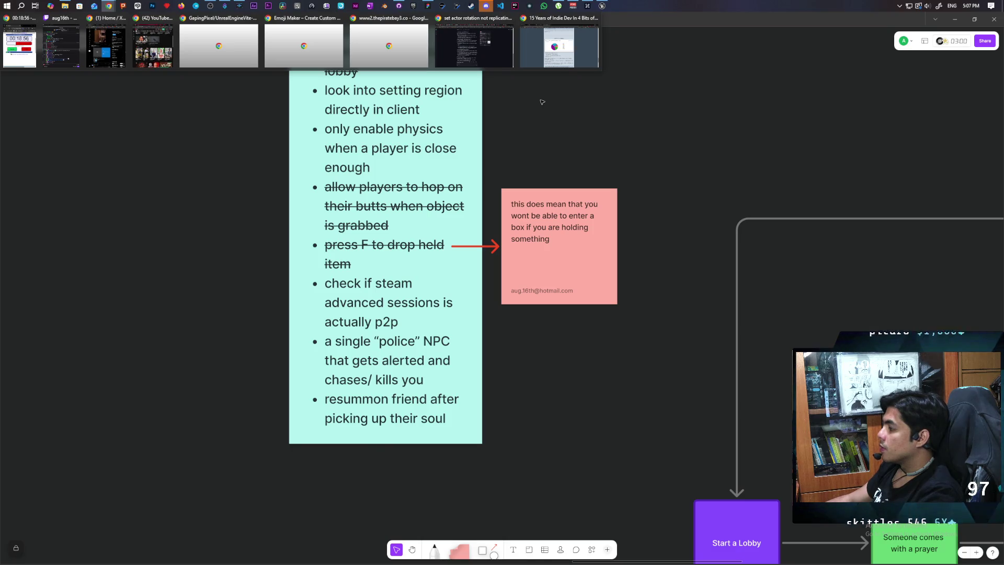
{"action": "mouse_move", "coordinate": [544, 54]}
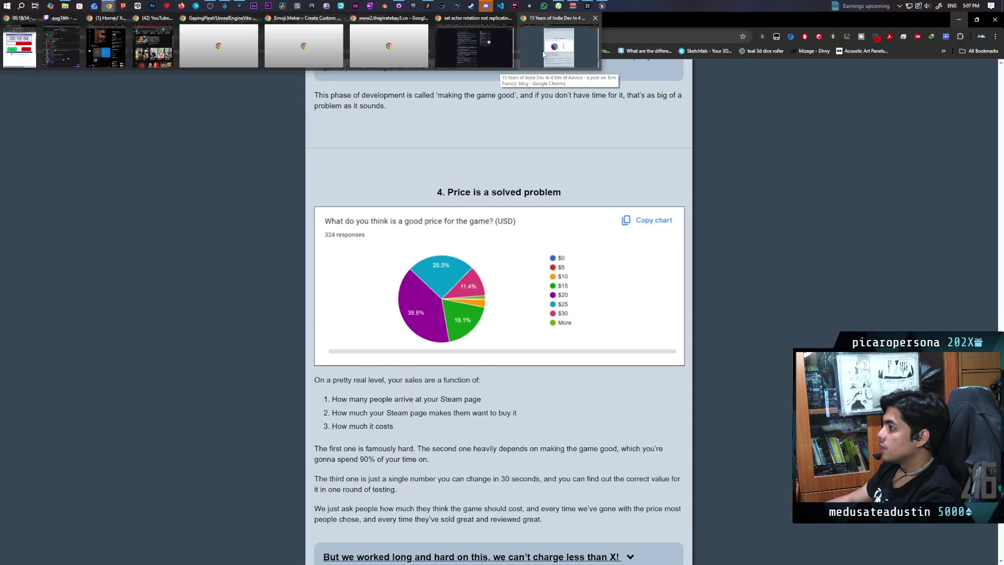
{"action": "left_click", "coordinate": [470, 56]}
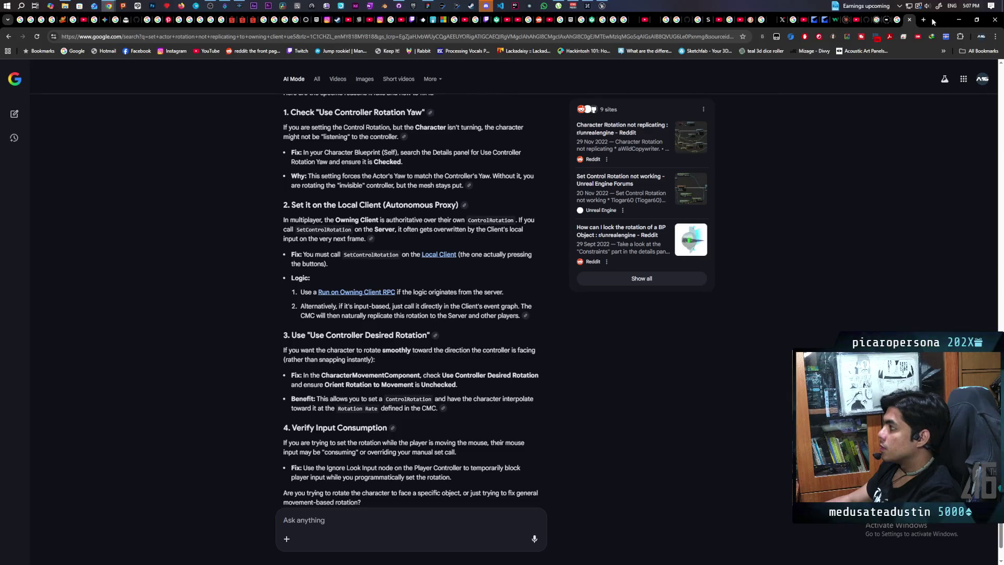
In a new tab, search 'spacewars too laggy for testing. what can i do' and skim the results
{"action": "left_click", "coordinate": [924, 20]}
{"action": "type", "text": "space"}
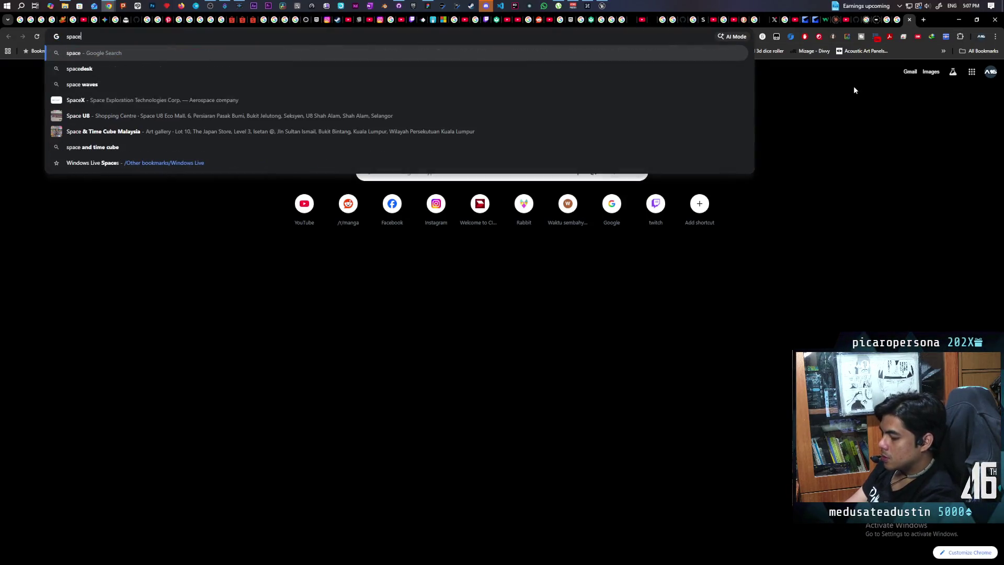
{"action": "type", "text": "wats"}
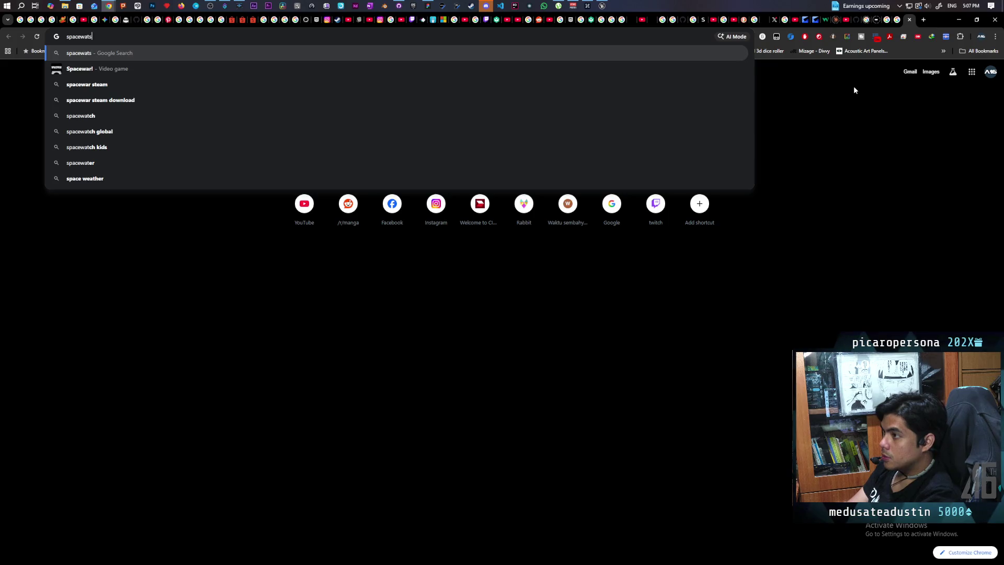
{"action": "key", "text": "BackSpace"}
{"action": "key", "text": "BackSpace"}
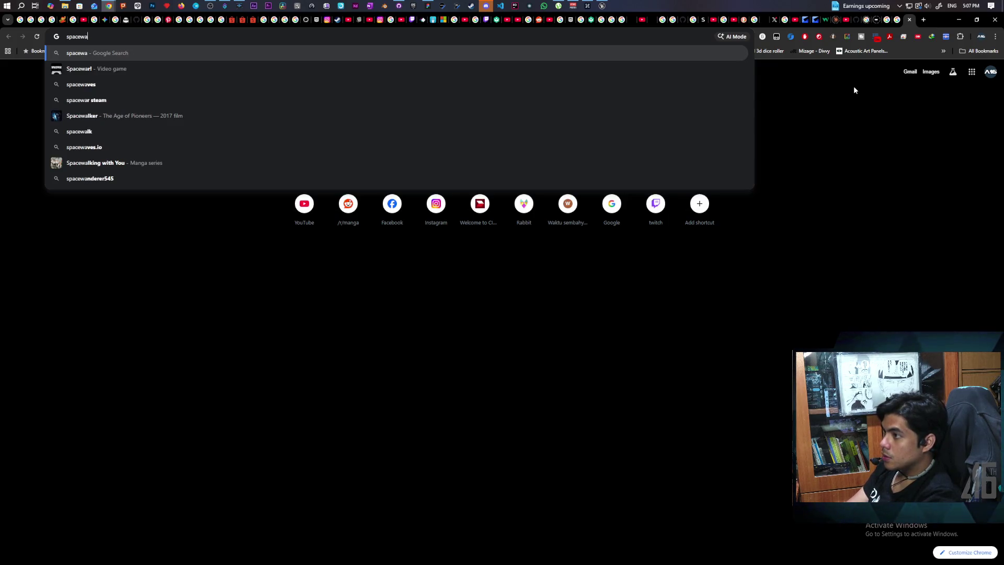
{"action": "type", "text": "rs too la"}
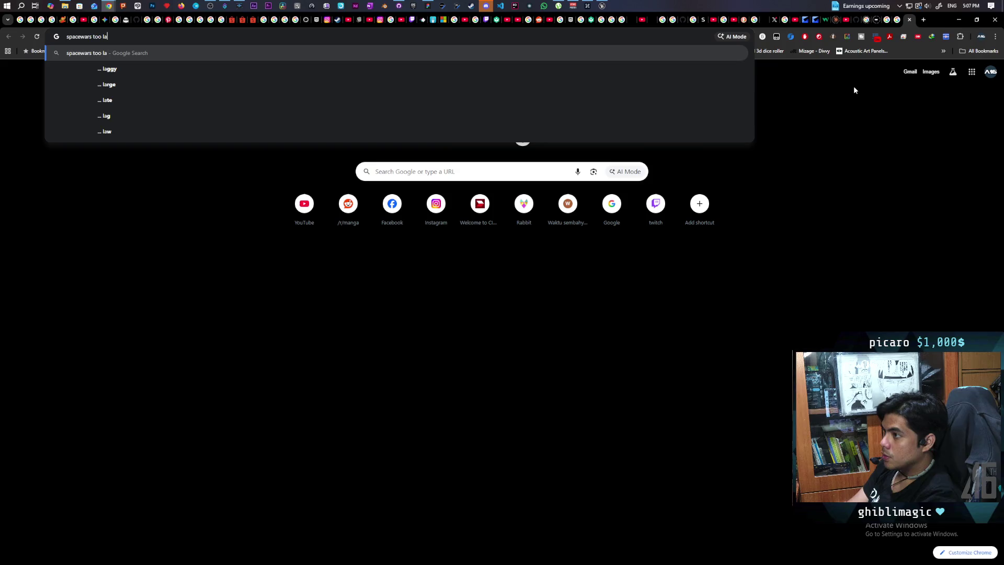
{"action": "type", "text": "ggy for t"}
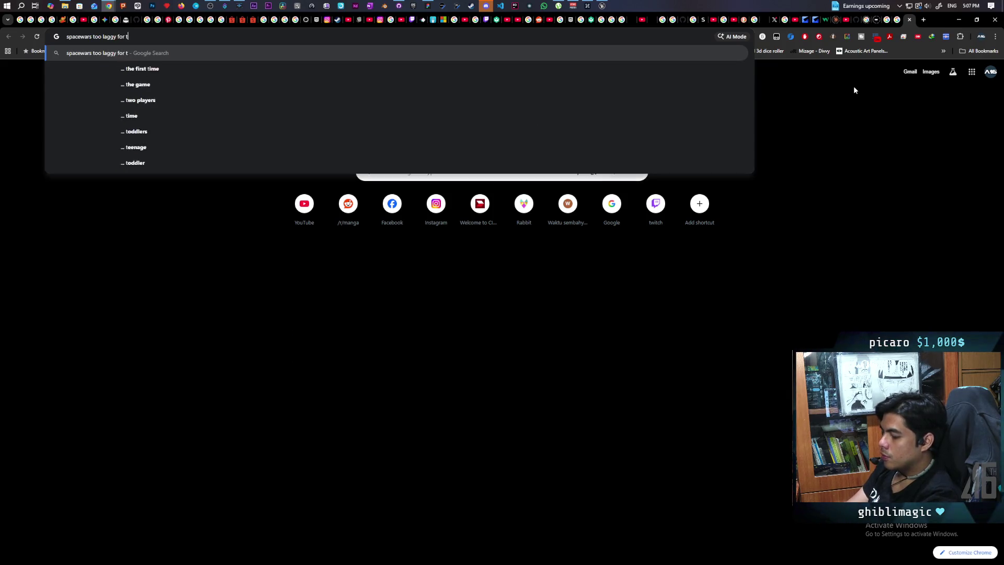
{"action": "type", "text": "esting. what "}
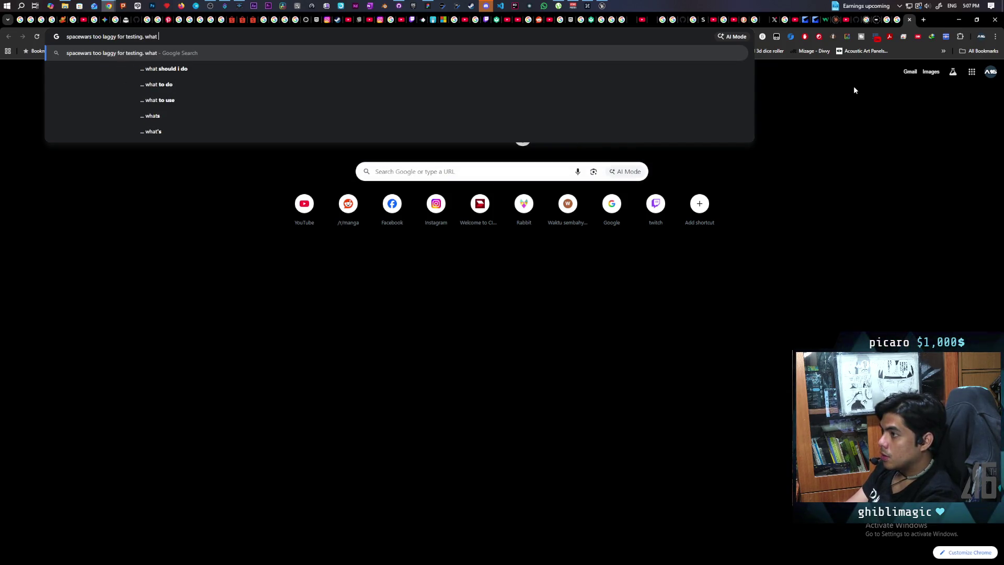
{"action": "type", "text": "can i do"}
{"action": "key", "text": "Return"}
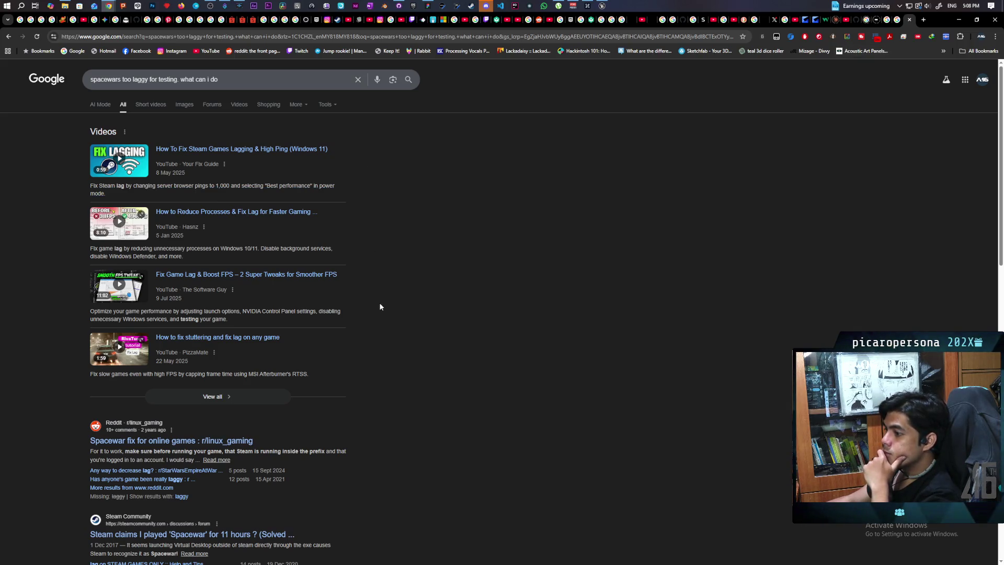
{"action": "scroll", "coordinate": [356, 410], "scroll_direction": "down", "scroll_amount": 2}
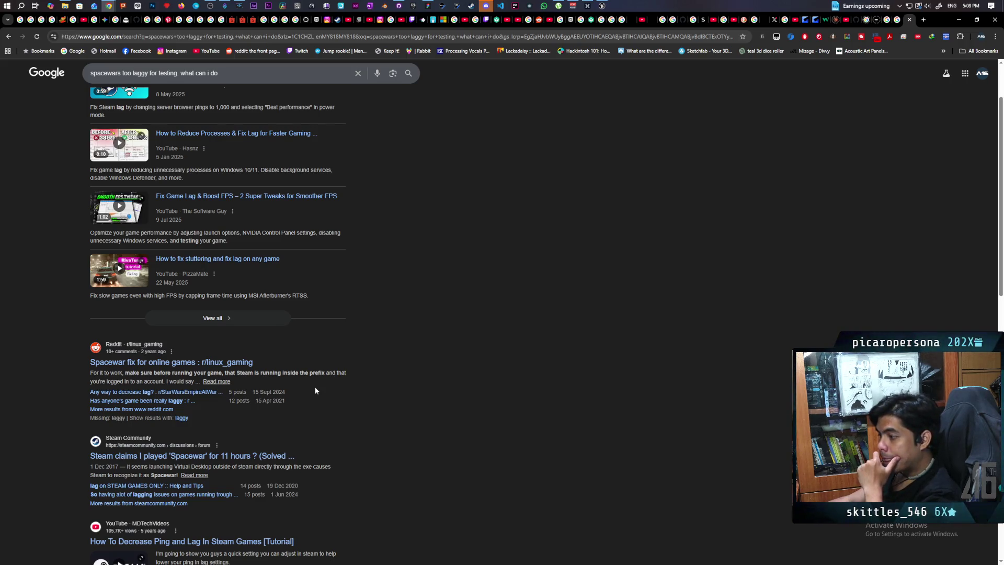
{"action": "scroll", "coordinate": [316, 388], "scroll_direction": "down", "scroll_amount": 3}
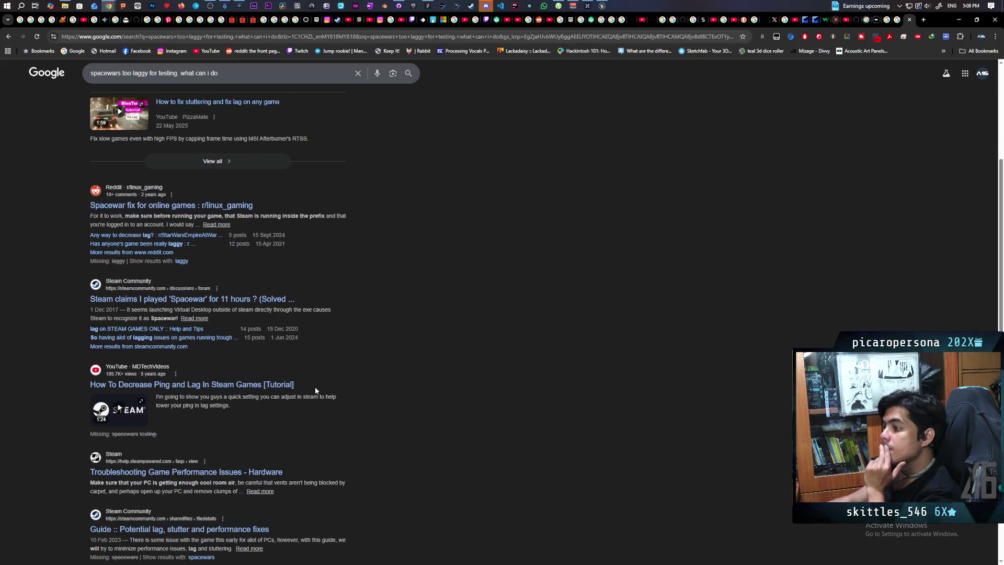
{"action": "scroll", "coordinate": [315, 390], "scroll_direction": "down", "scroll_amount": 2}
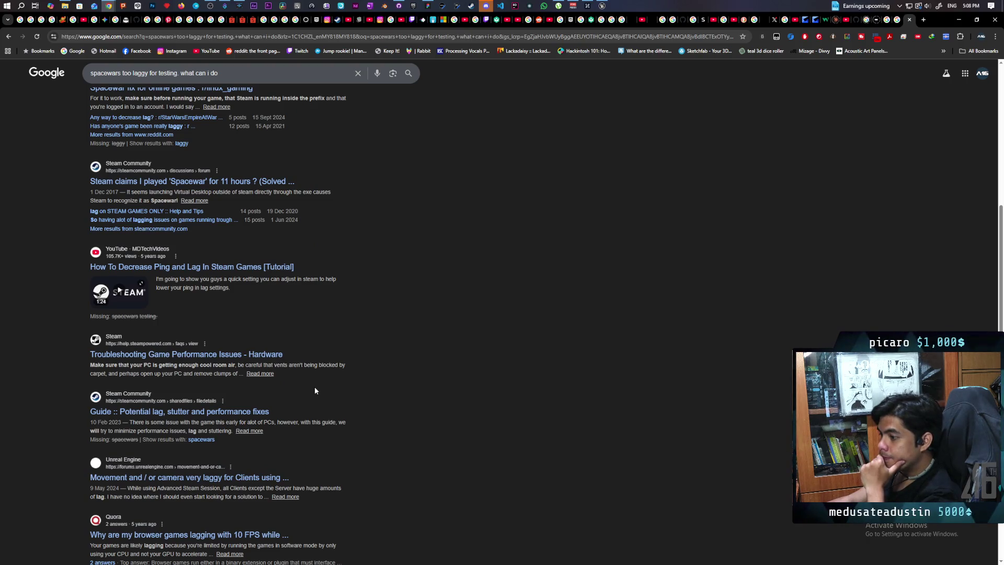
{"action": "scroll", "coordinate": [315, 390], "scroll_direction": "down", "scroll_amount": 3}
{"action": "scroll", "coordinate": [315, 390], "scroll_direction": "down", "scroll_amount": 2}
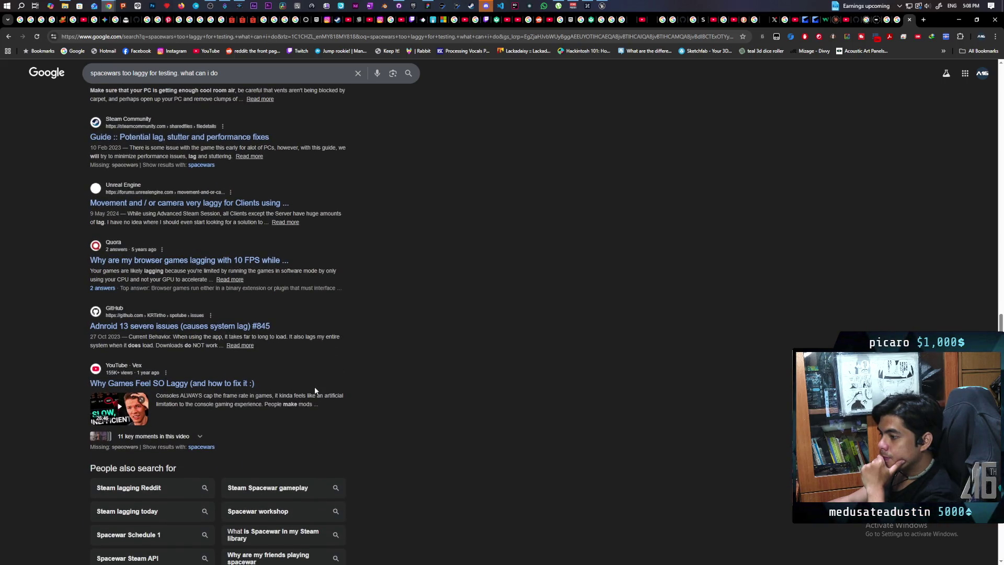
{"action": "scroll", "coordinate": [315, 390], "scroll_direction": "up", "scroll_amount": 10}
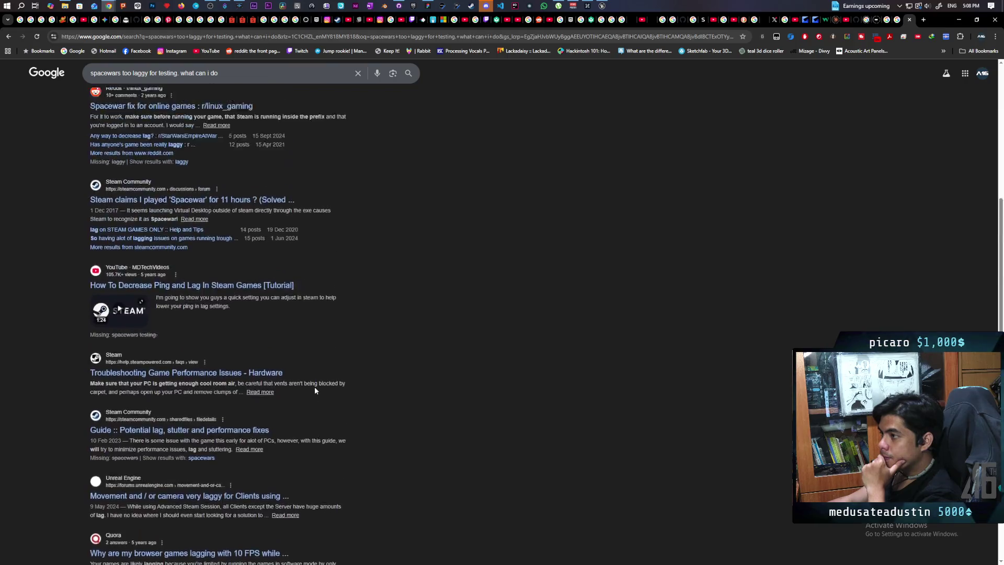
{"action": "scroll", "coordinate": [314, 390], "scroll_direction": "up", "scroll_amount": 2}
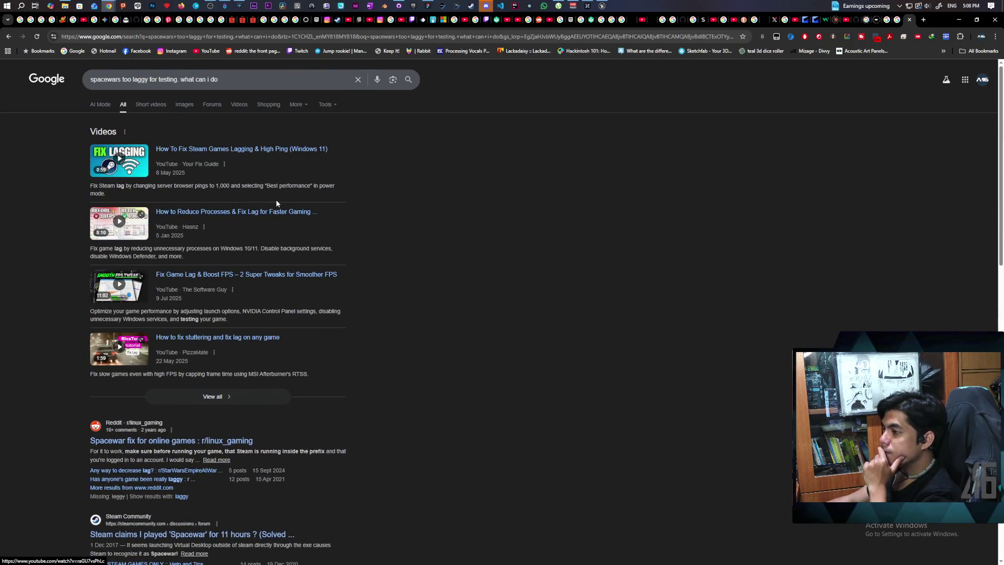
Append 'ue5' to the query and rerun the search
{"action": "left_click", "coordinate": [216, 88]}
{"action": "type", "text": "ue5"}
{"action": "key", "text": "Return"}
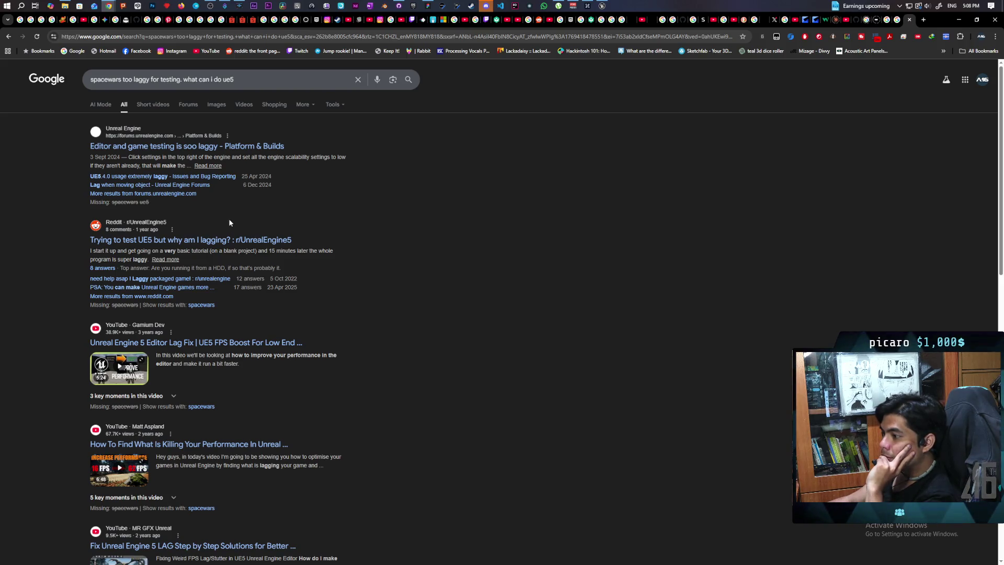
{"action": "scroll", "coordinate": [229, 222], "scroll_direction": "down", "scroll_amount": 2}
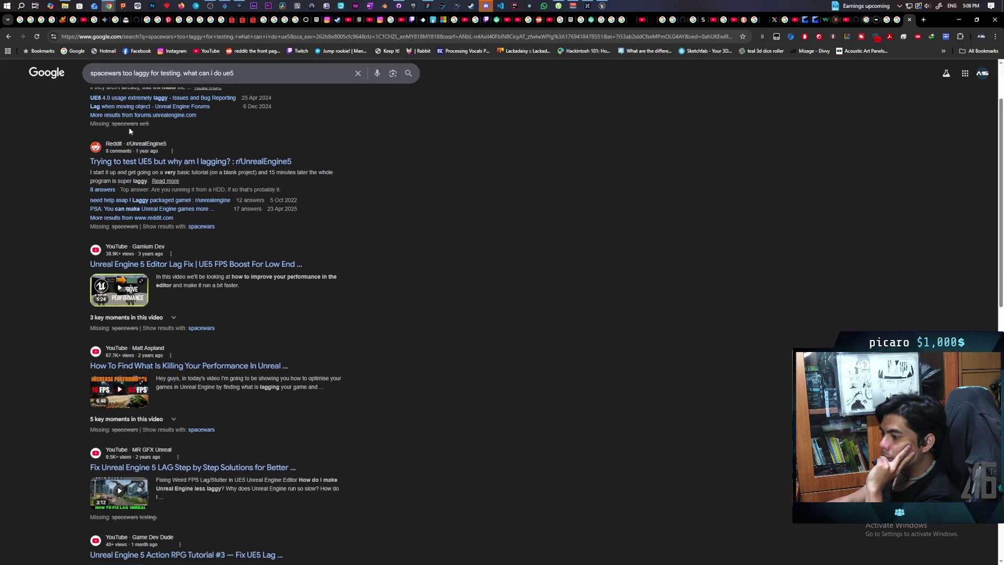
{"action": "scroll", "coordinate": [128, 127], "scroll_direction": "up", "scroll_amount": 3}
{"action": "left_click", "coordinate": [100, 107]}
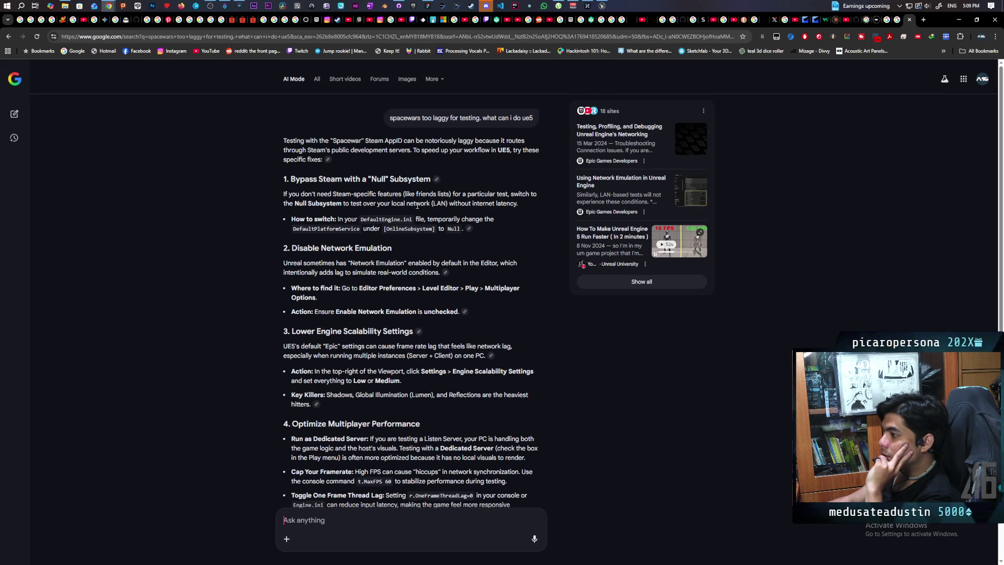
Read through the AI Mode answer on UE5 Spacewar testing lag, then return to regular results
{"action": "scroll", "coordinate": [416, 205], "scroll_direction": "down", "scroll_amount": 1}
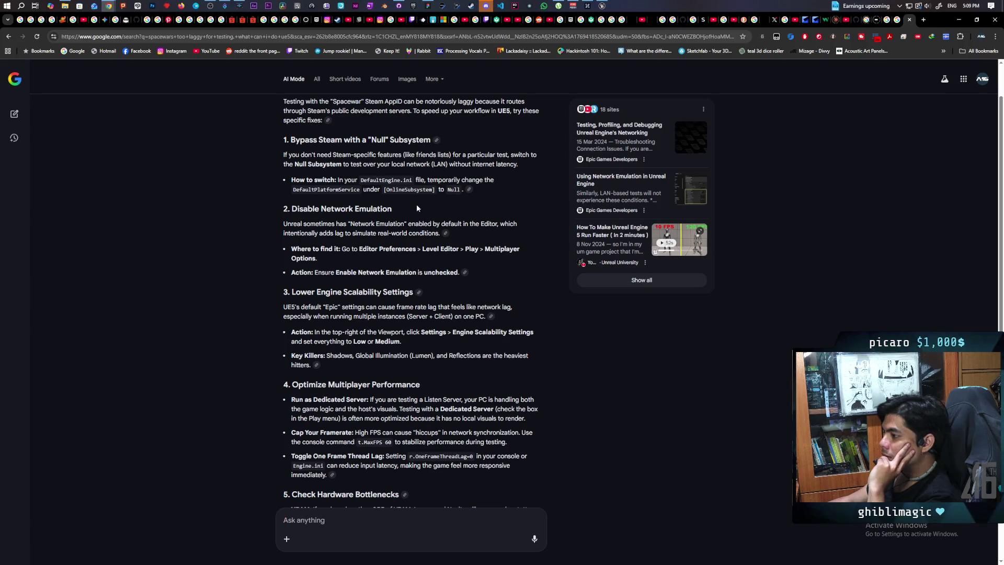
{"action": "scroll", "coordinate": [417, 207], "scroll_direction": "down", "scroll_amount": 2}
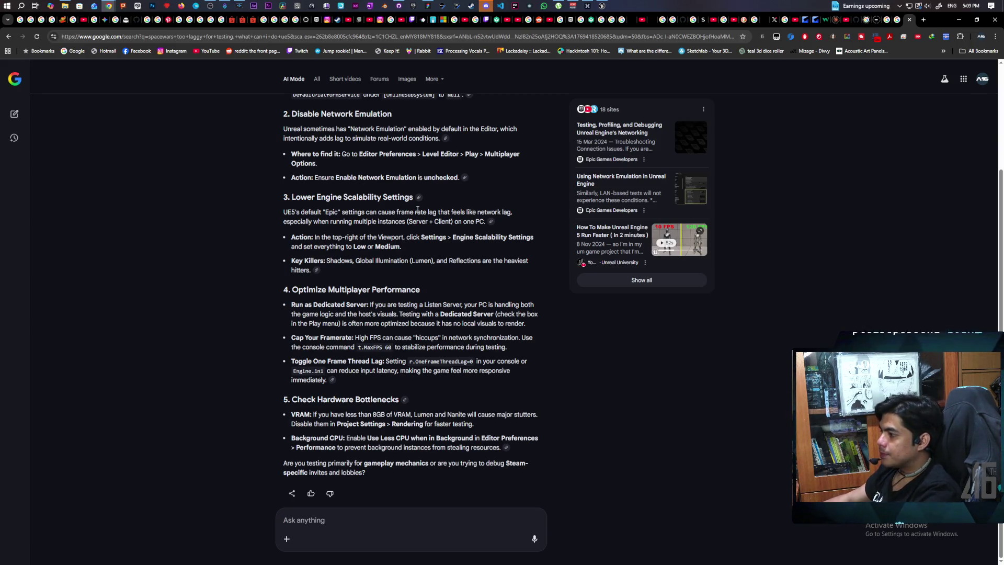
{"action": "scroll", "coordinate": [277, 117], "scroll_direction": "up", "scroll_amount": 3}
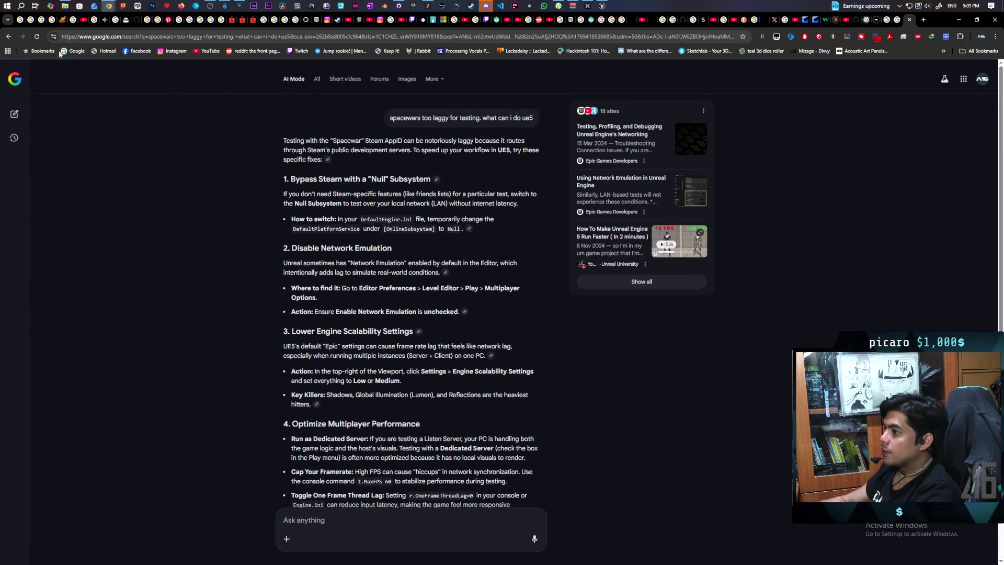
{"action": "left_click", "coordinate": [8, 37]}
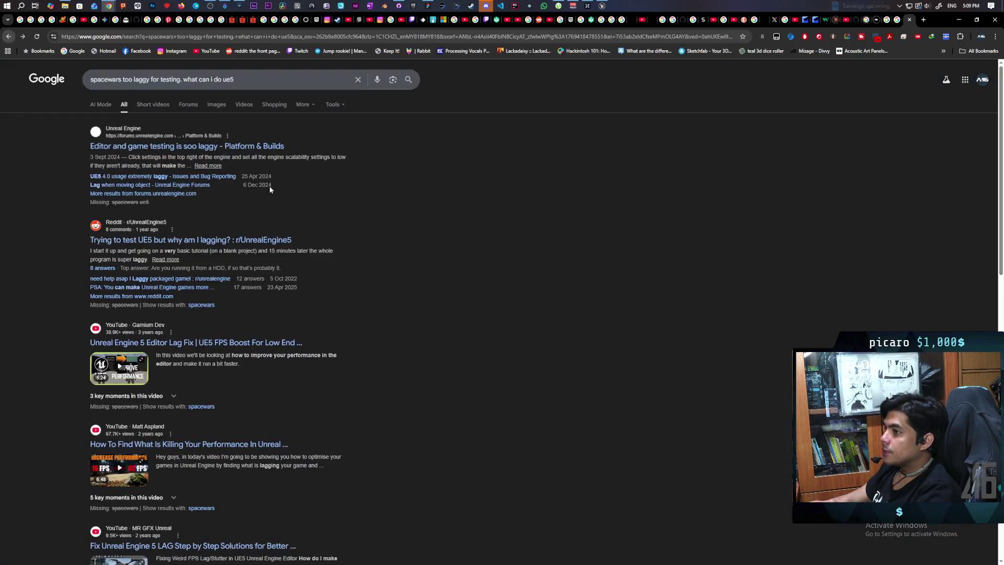
Add 'on client' to the query and read the answer down to its Steam-versus-Null-Subsystem question
{"action": "left_click", "coordinate": [151, 80]}
{"action": "type", "text": "on cli"}
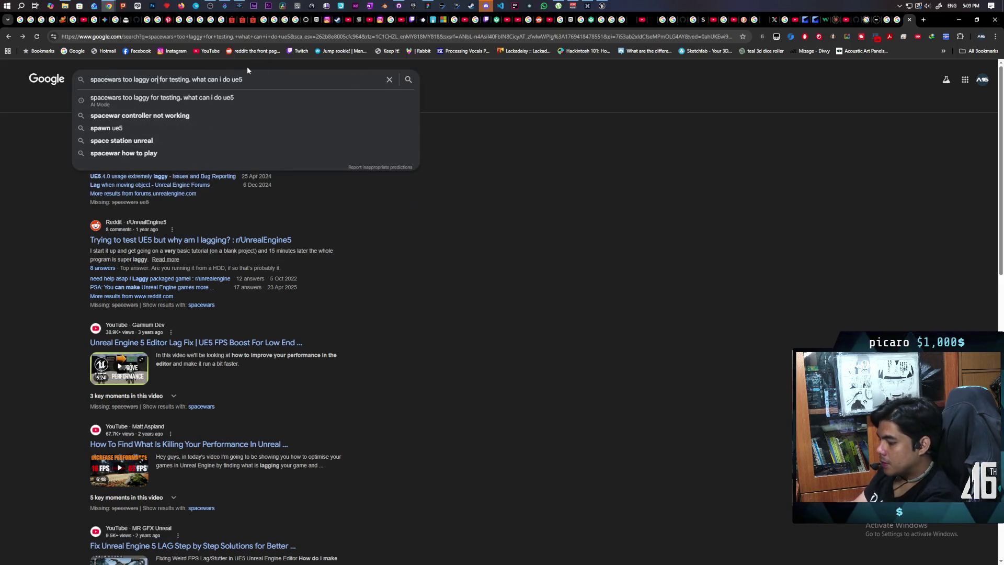
{"action": "type", "text": "ent"}
{"action": "key", "text": "Return"}
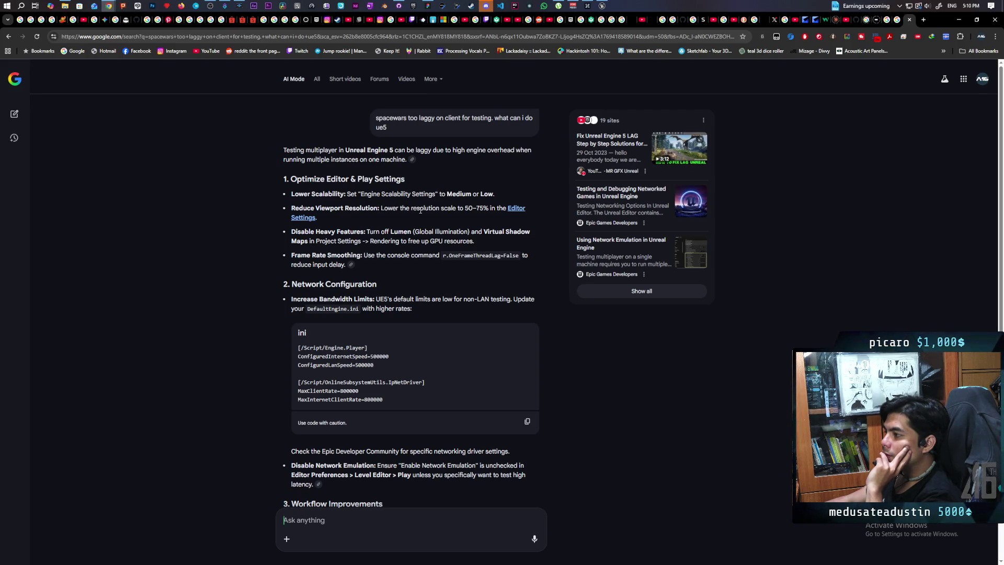
{"action": "scroll", "coordinate": [420, 210], "scroll_direction": "down", "scroll_amount": 2}
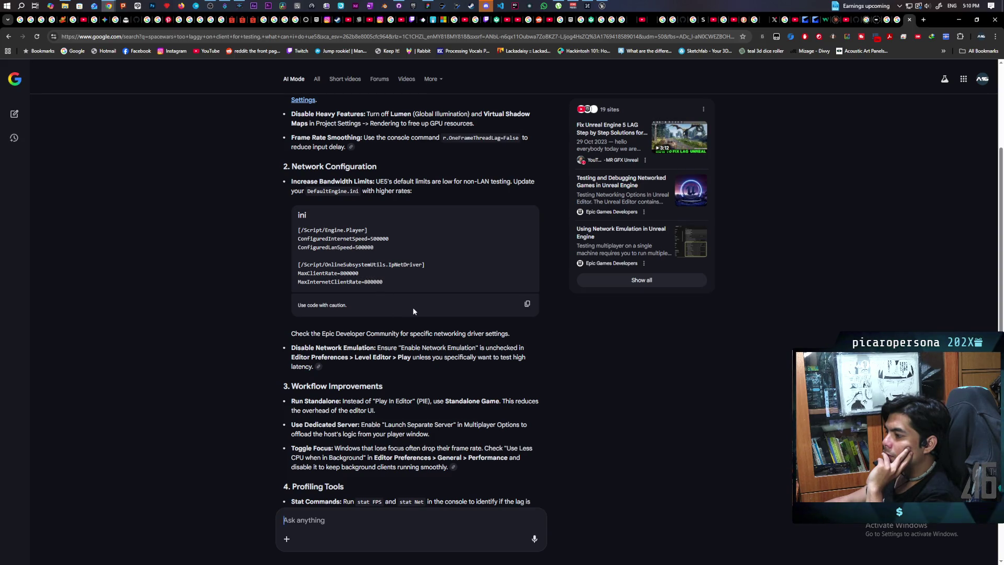
{"action": "scroll", "coordinate": [411, 307], "scroll_direction": "down", "scroll_amount": 1}
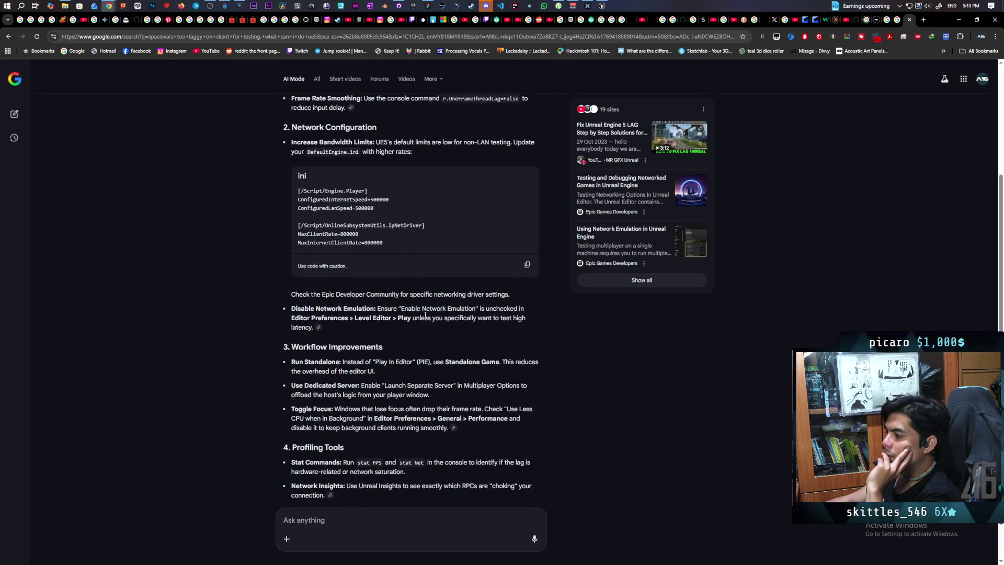
{"action": "scroll", "coordinate": [418, 324], "scroll_direction": "down", "scroll_amount": 1}
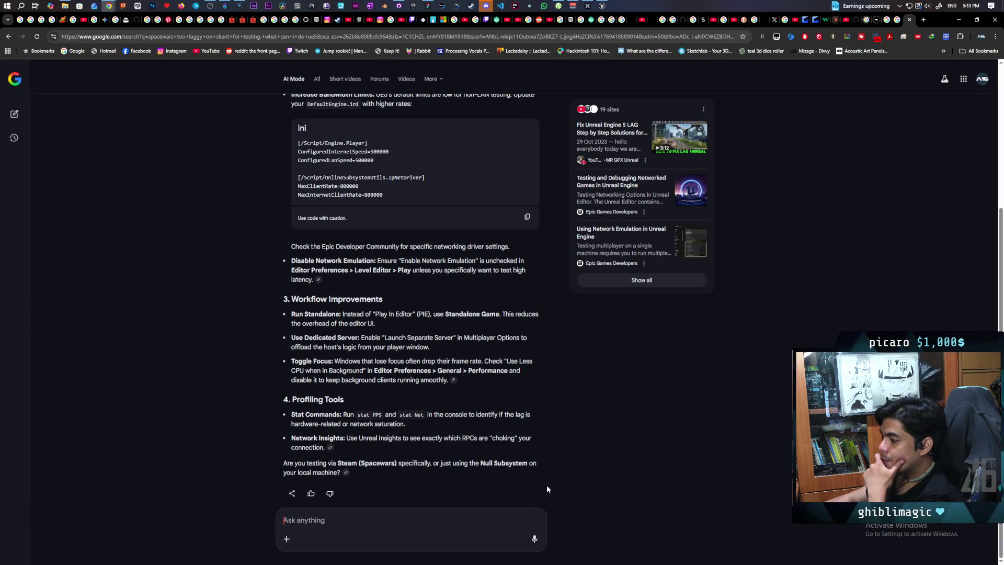
Ask AI Mode 'im testing my game with spacewars ID for p2p connections'
{"action": "type", "text": "im "}
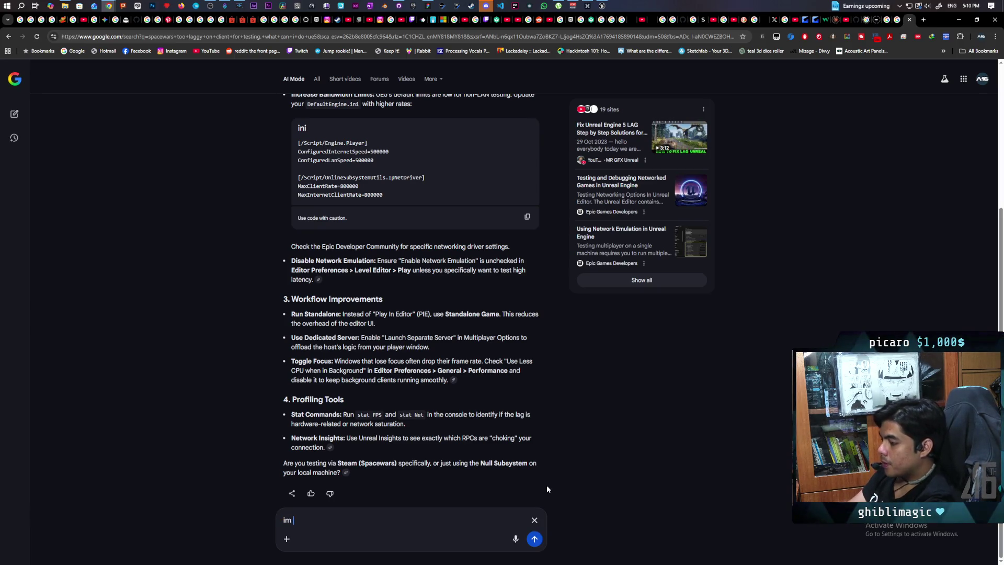
{"action": "type", "text": "testing my "}
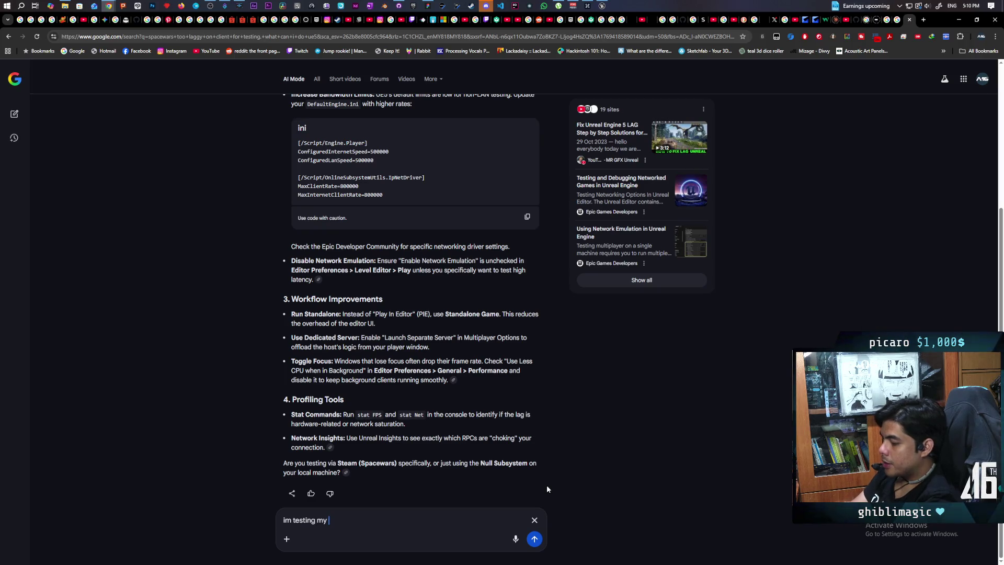
{"action": "type", "text": "game with"}
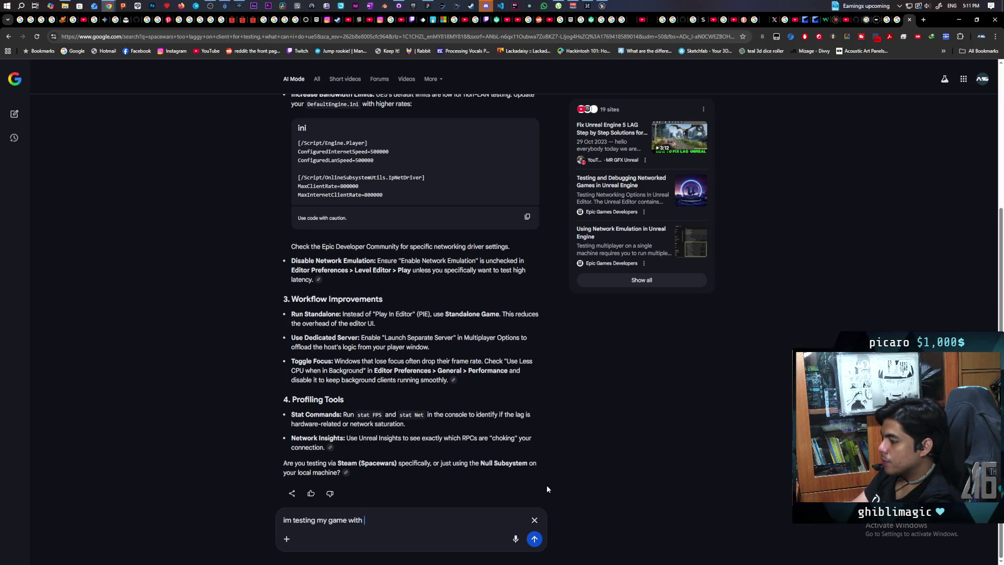
{"action": "type", "text": "pacewo"}
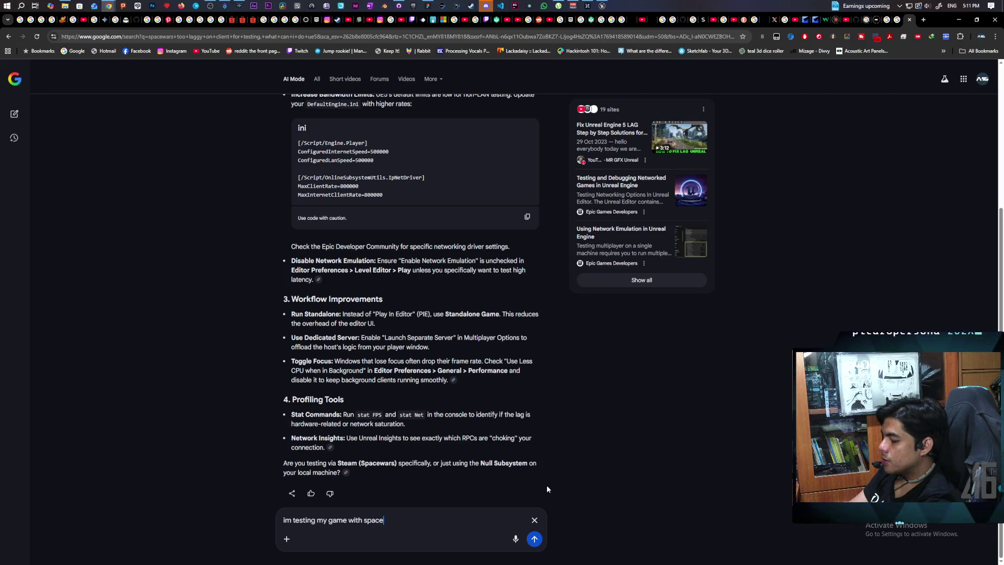
{"action": "key", "text": "BackSpace"}
{"action": "key", "text": "BackSpace"}
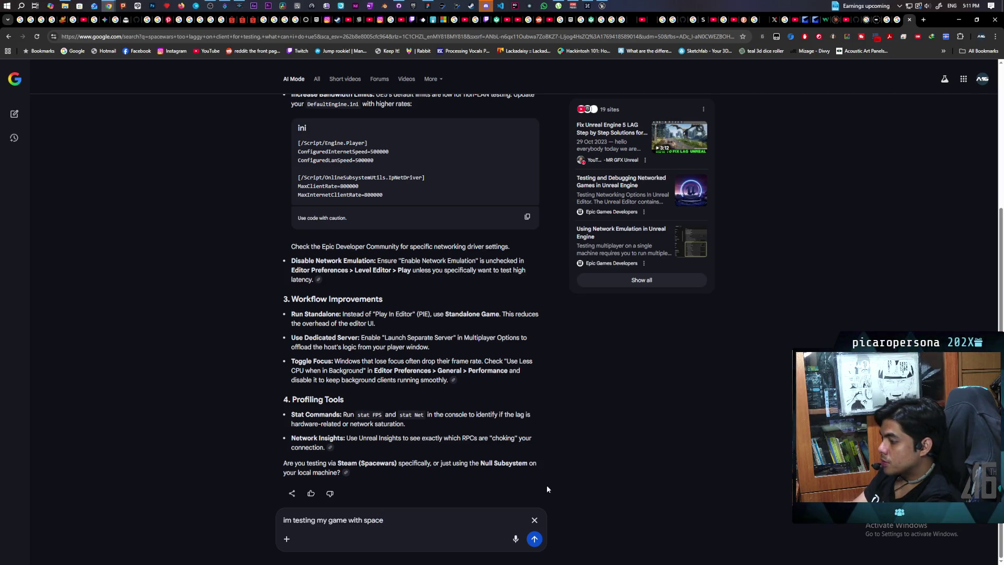
{"action": "type", "text": "wars ID "}
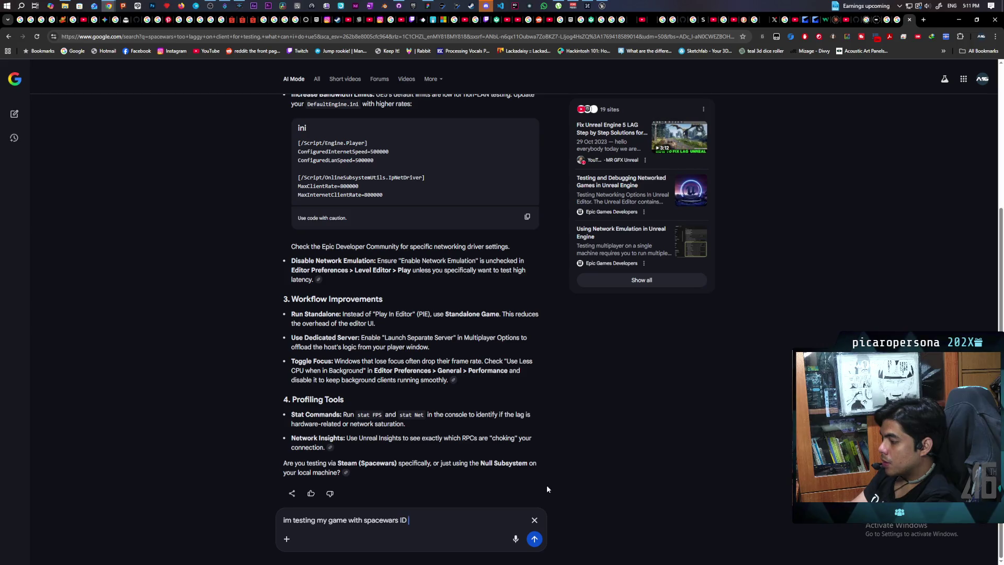
{"action": "type", "text": "for "}
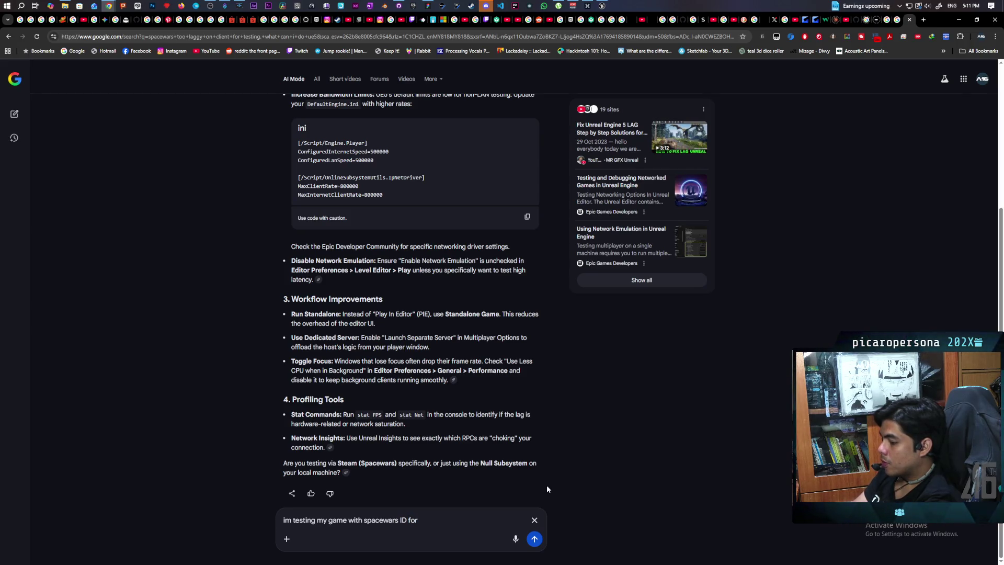
{"action": "type", "text": "p2p co"}
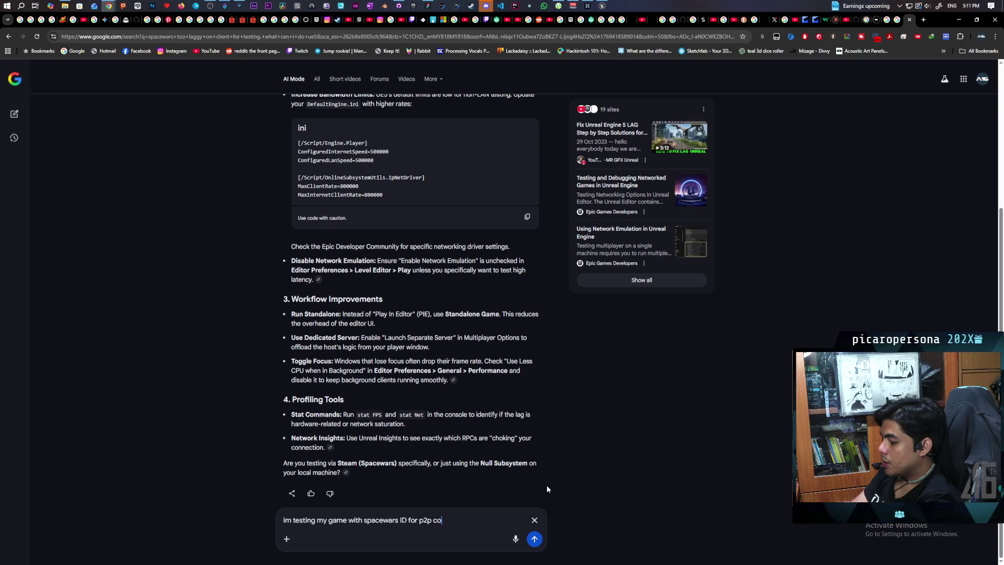
{"action": "type", "text": "nnect"}
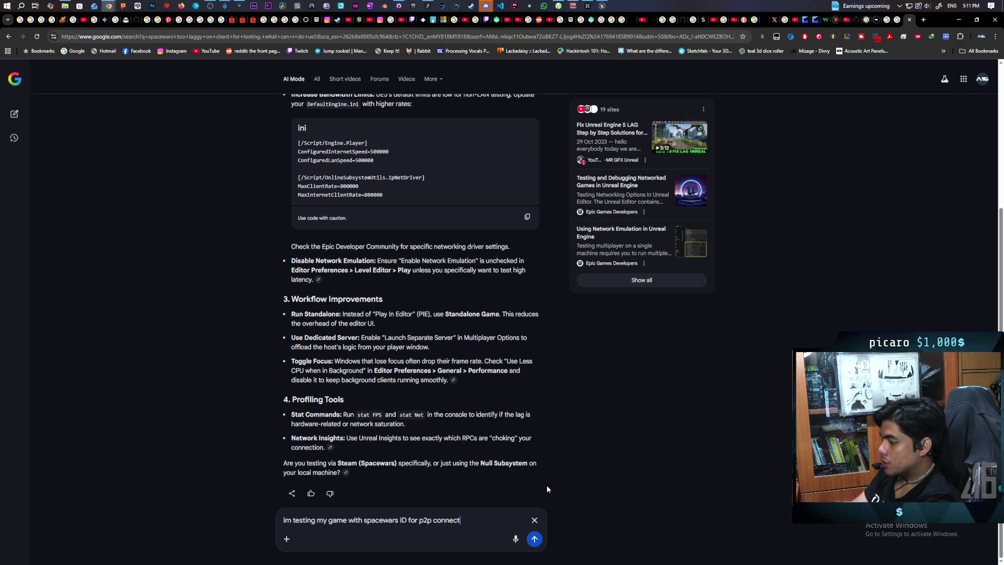
{"action": "type", "text": "ions"}
{"action": "key", "text": "Return"}
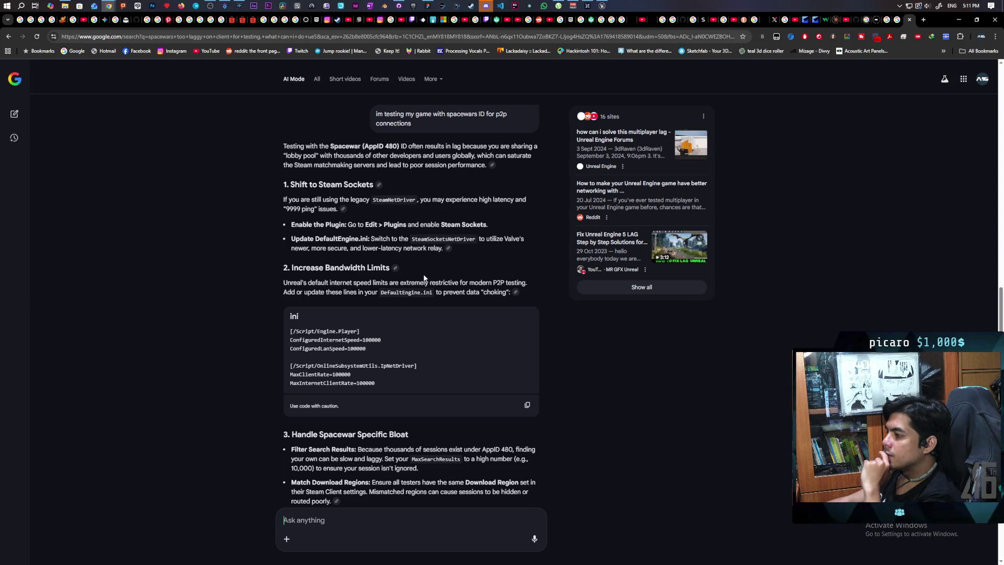
Read the reply on Steam Sockets and bandwidth limits, and begin typing a stuttering follow-up
{"action": "scroll", "coordinate": [425, 276], "scroll_direction": "down", "scroll_amount": 3}
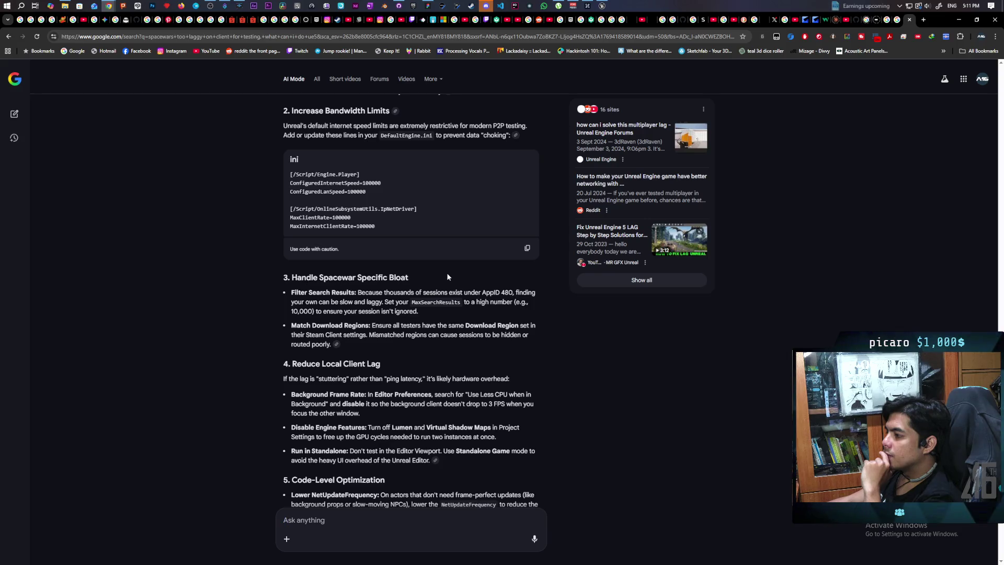
{"action": "scroll", "coordinate": [447, 276], "scroll_direction": "down", "scroll_amount": 2}
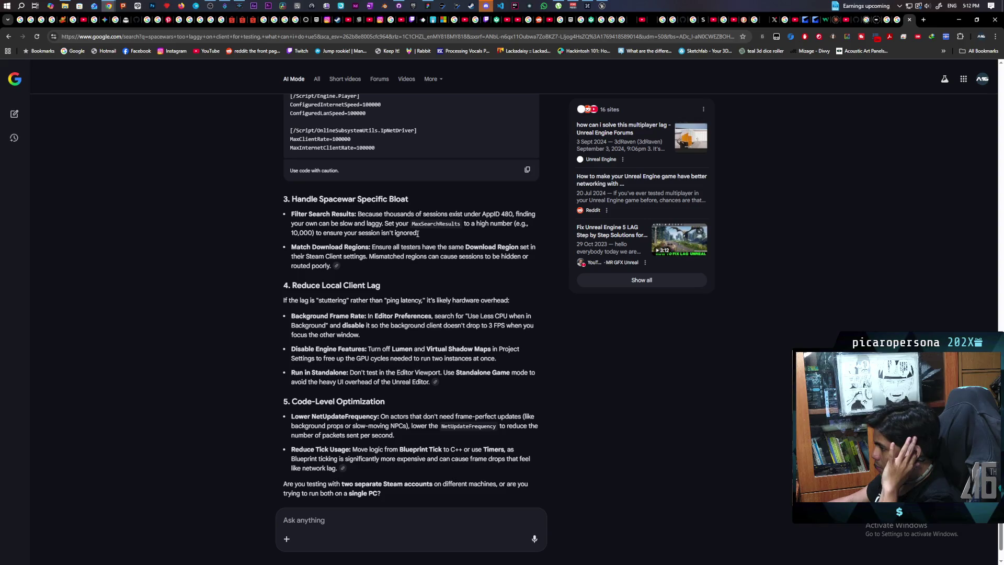
{"action": "scroll", "coordinate": [377, 245], "scroll_direction": "up", "scroll_amount": 3}
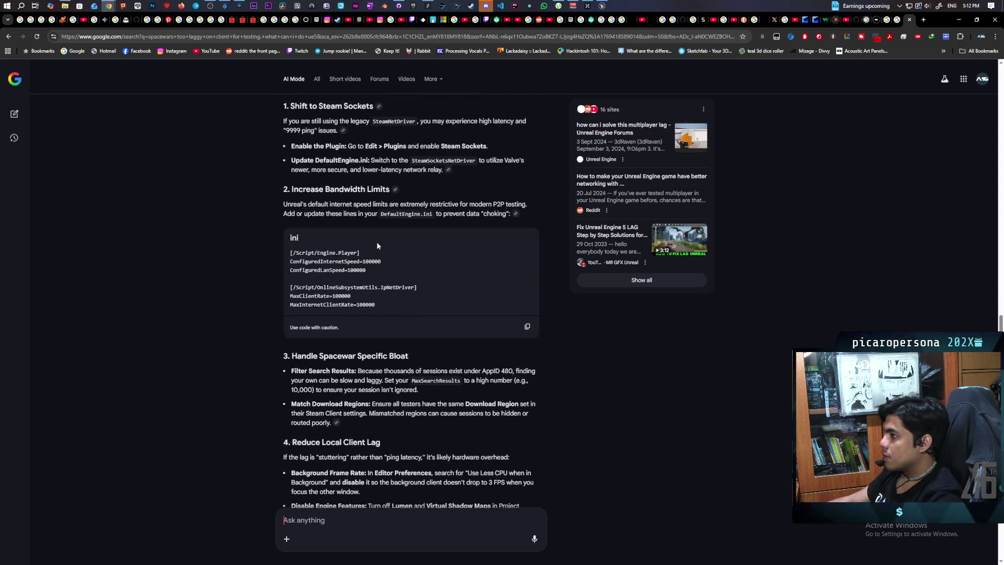
{"action": "scroll", "coordinate": [377, 243], "scroll_direction": "down", "scroll_amount": 3}
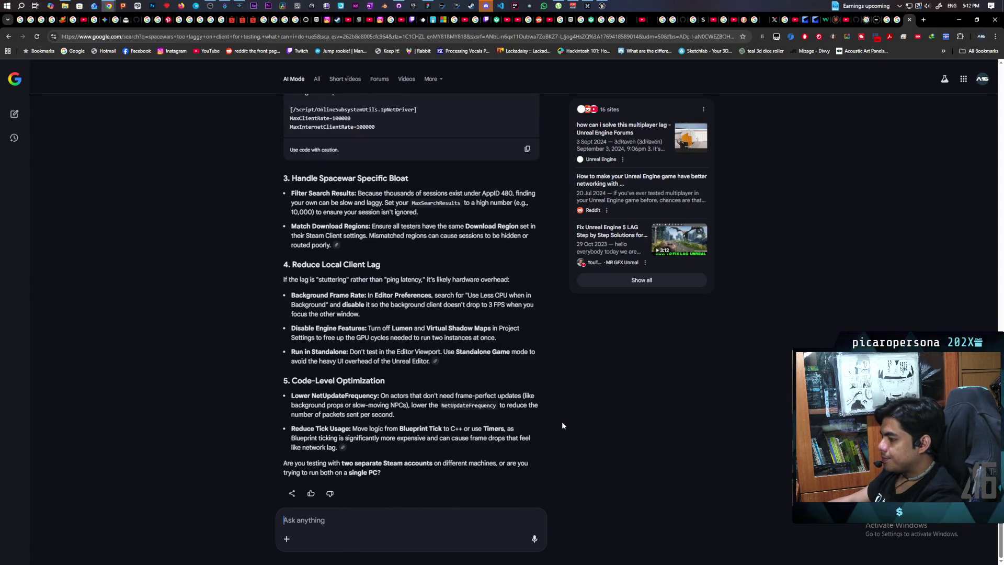
{"action": "type", "text": "the "}
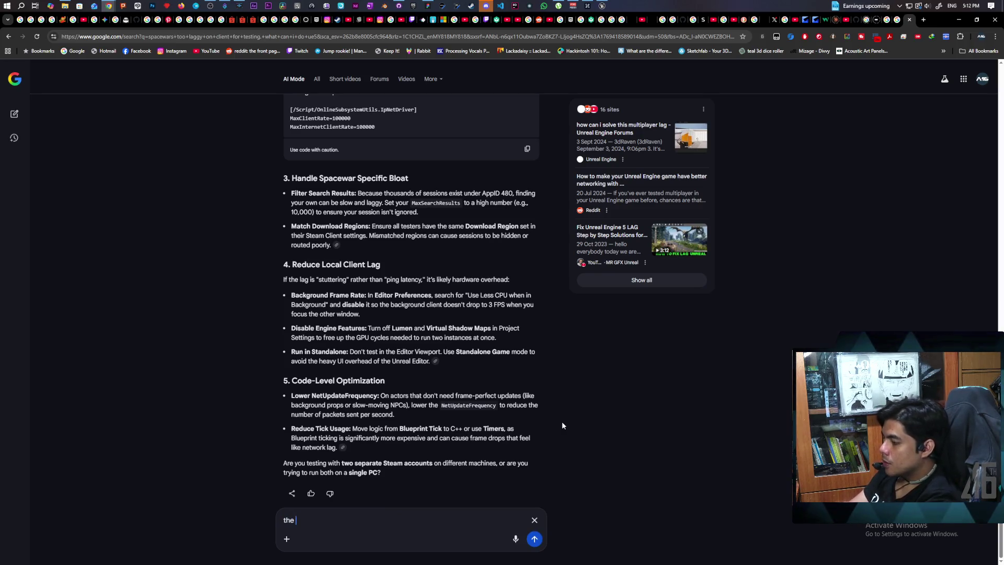
{"action": "type", "text": "stuttering is happening on the clin"}
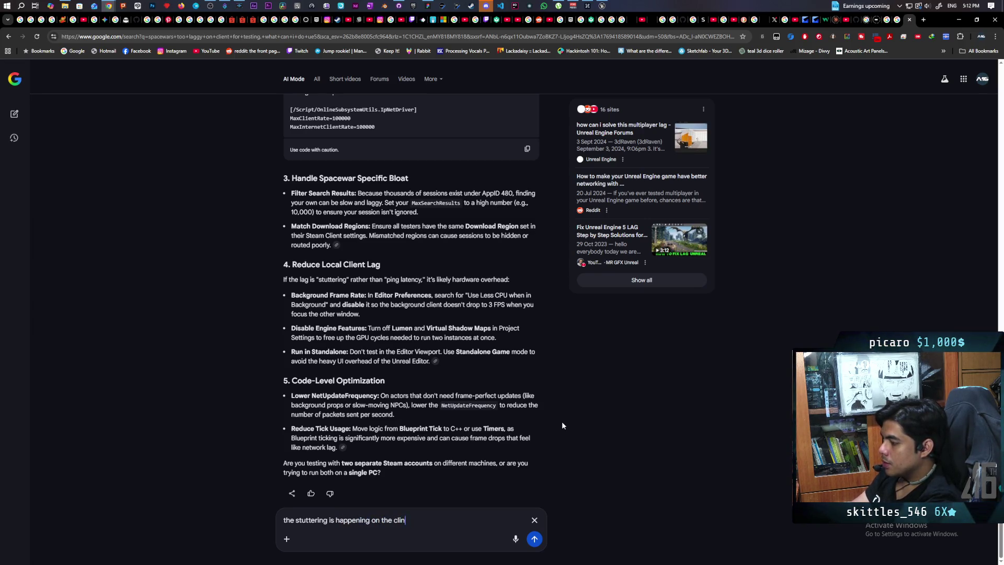
{"action": "key", "text": "BackSpace"}
{"action": "type", "text": "ent "}
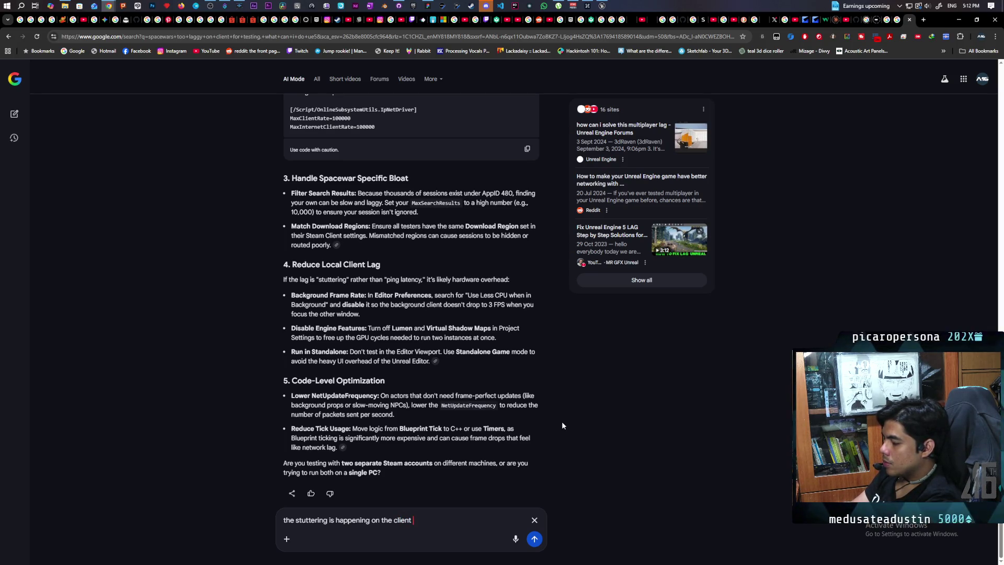
{"action": "type", "text": "when the session in already "}
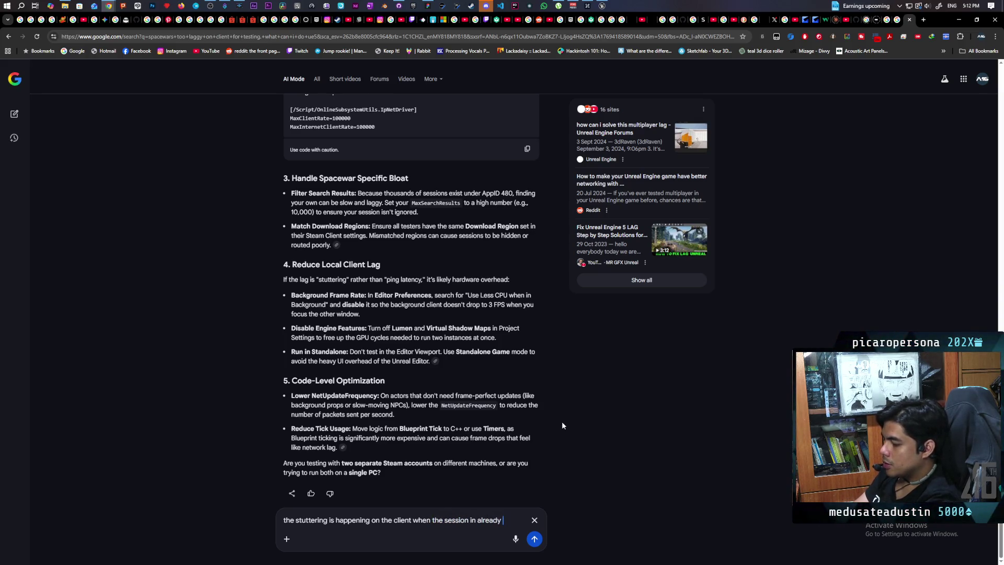
{"action": "type", "text": "joined"}
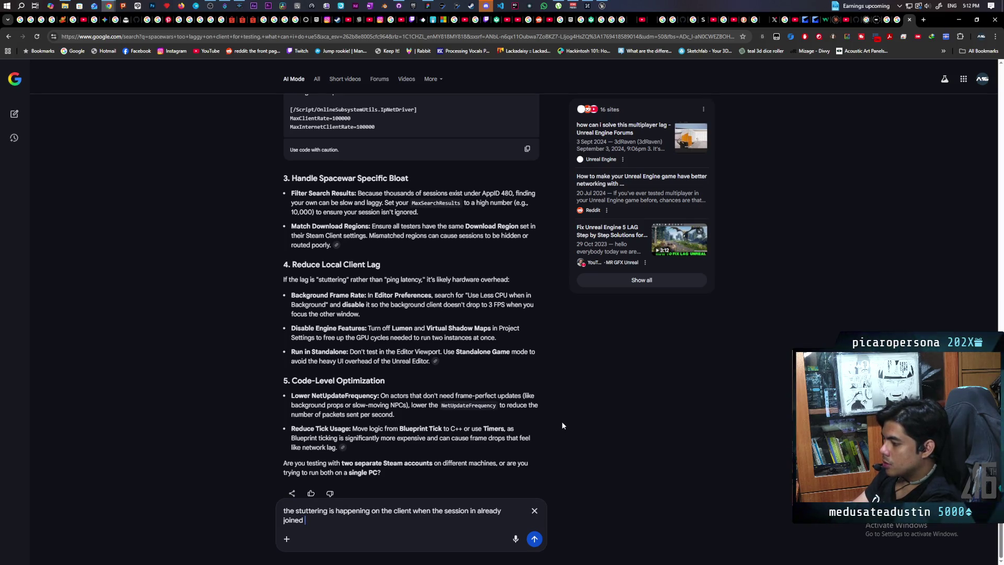
{"action": "type", "text": "not when"}
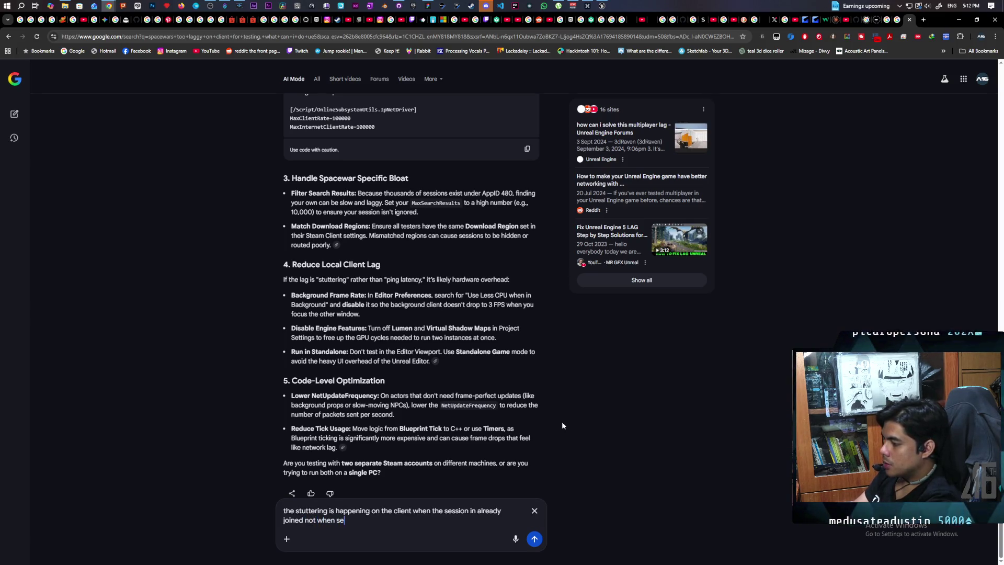
{"action": "type", "text": "searching"}
Submit the follow-up saying the client stutters after joining the session, not while searching
{"action": "key", "text": "Return"}
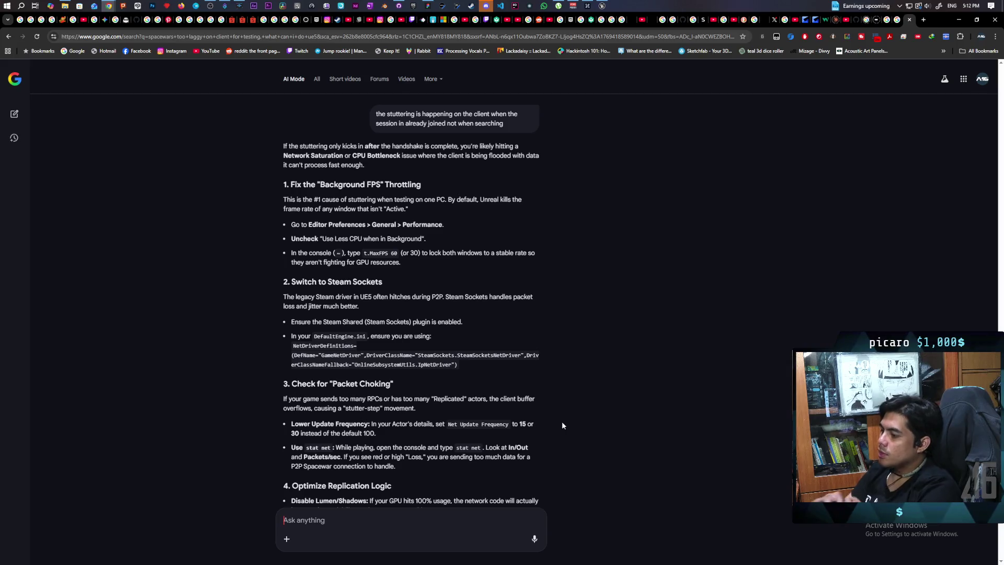
Tell AI Mode 'we are testing on two separate pcs in the same neighbourhood' and submit it
{"action": "type", "text": "we are testin"}
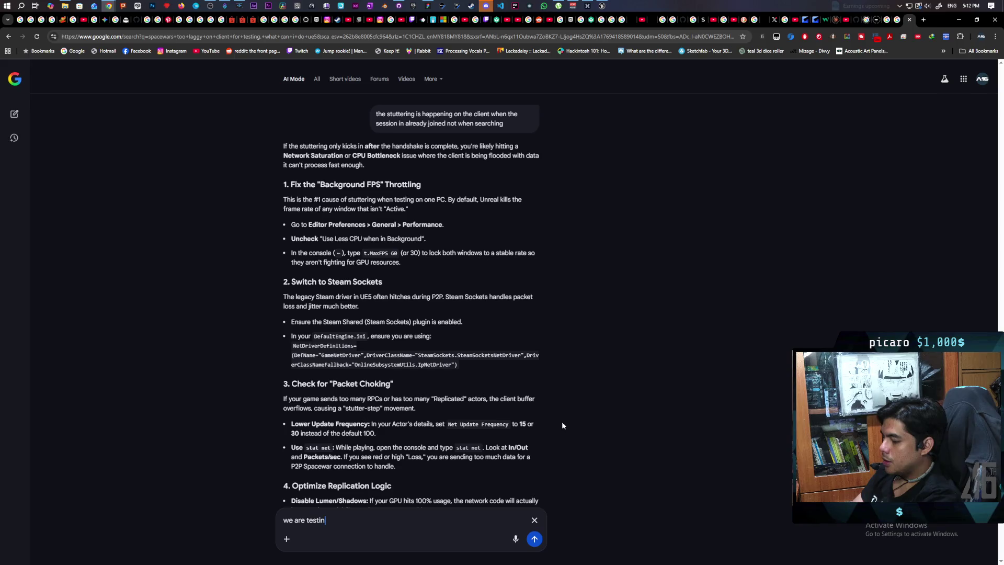
{"action": "type", "text": "g on two "}
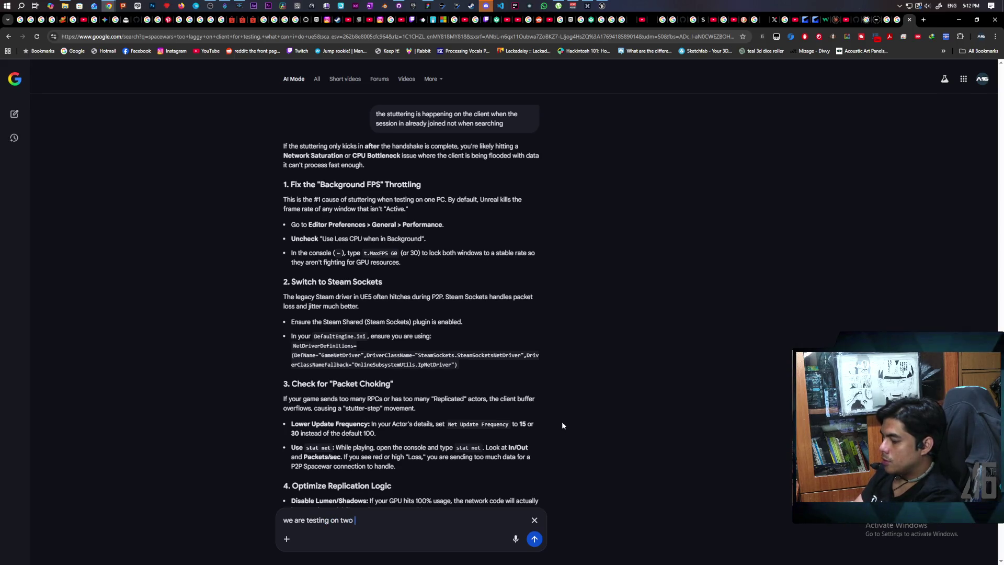
{"action": "type", "text": "separate "}
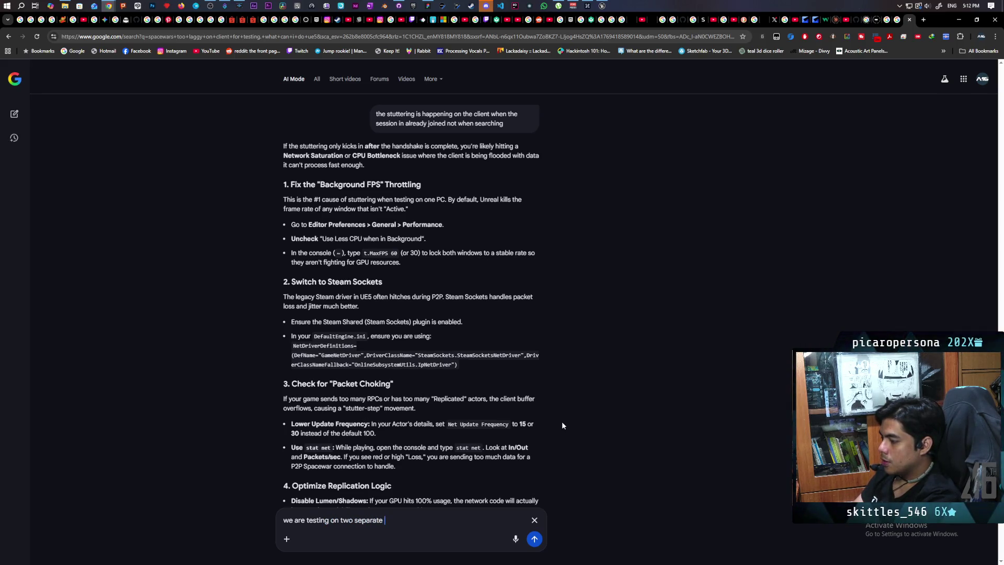
{"action": "type", "text": "pcs in the"}
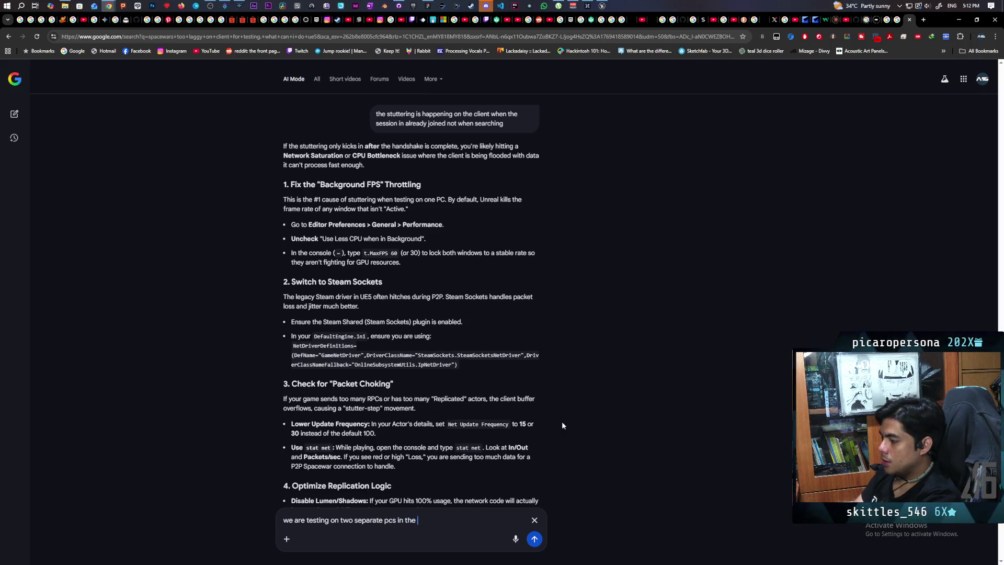
{"action": "type", "text": "ht"}
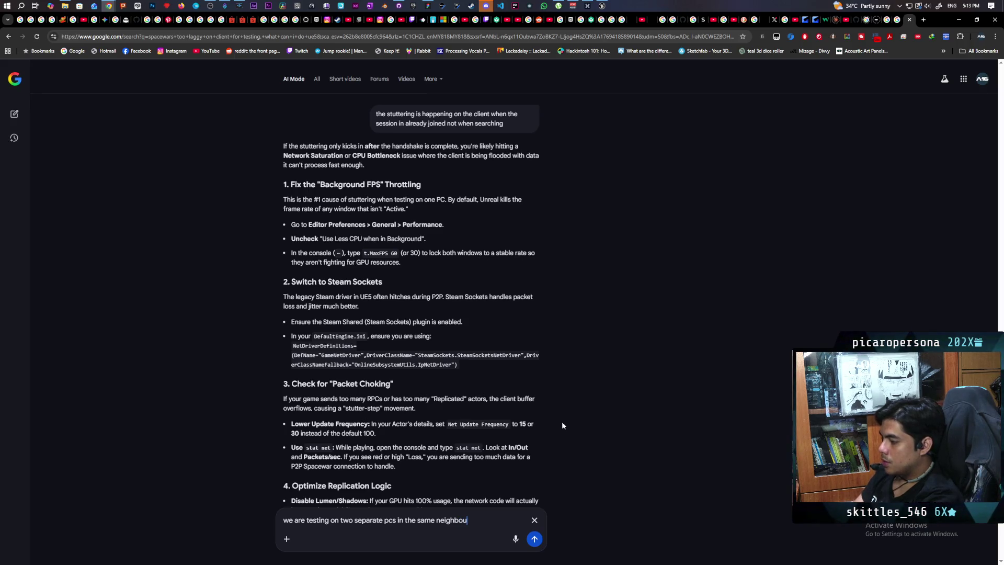
{"action": "type", "text": "ho"}
{"action": "key", "text": "BackSpace"}
{"action": "type", "text": "rhood"}
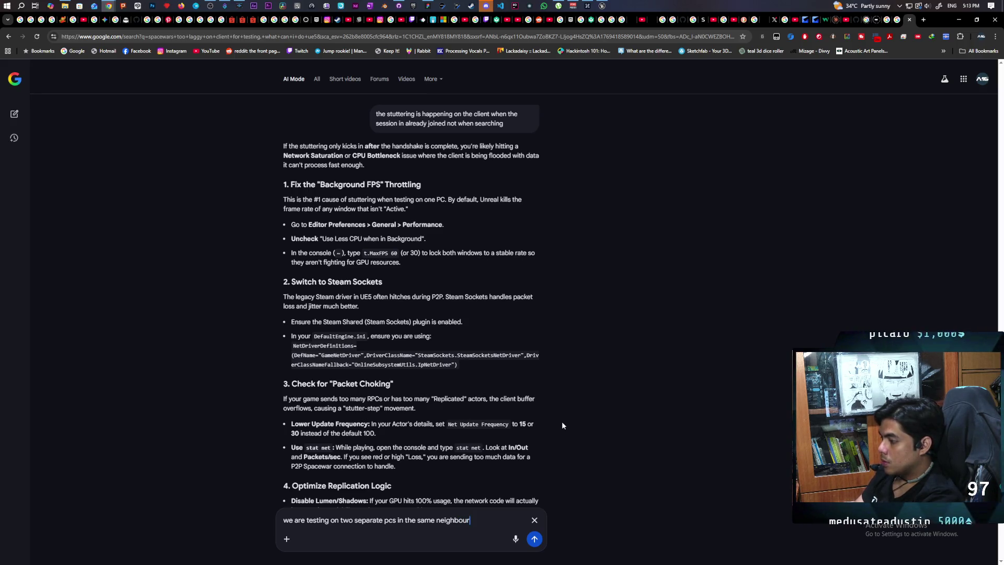
{"action": "key", "text": "Return"}
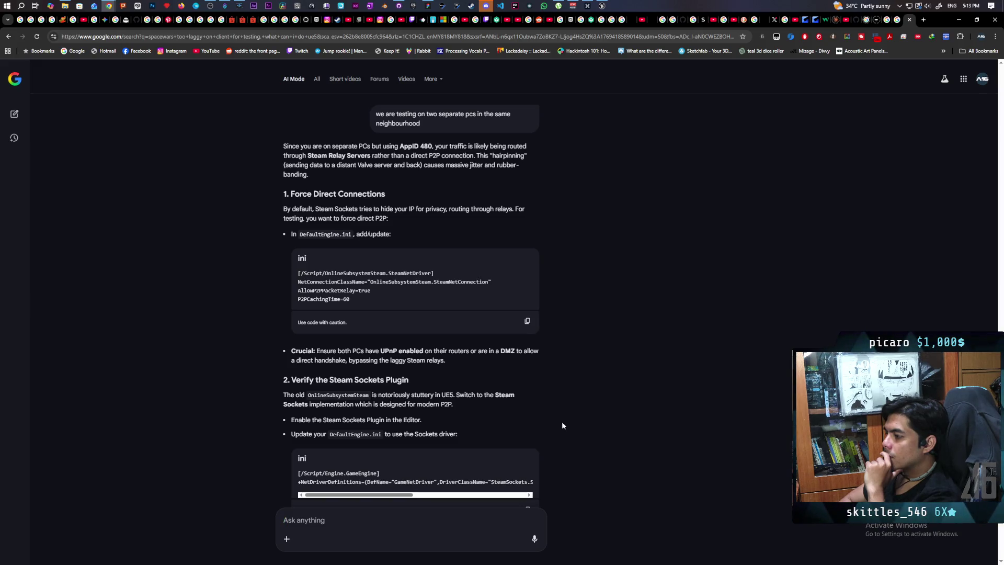
{"action": "scroll", "coordinate": [594, 421], "scroll_direction": "down", "scroll_amount": 1}
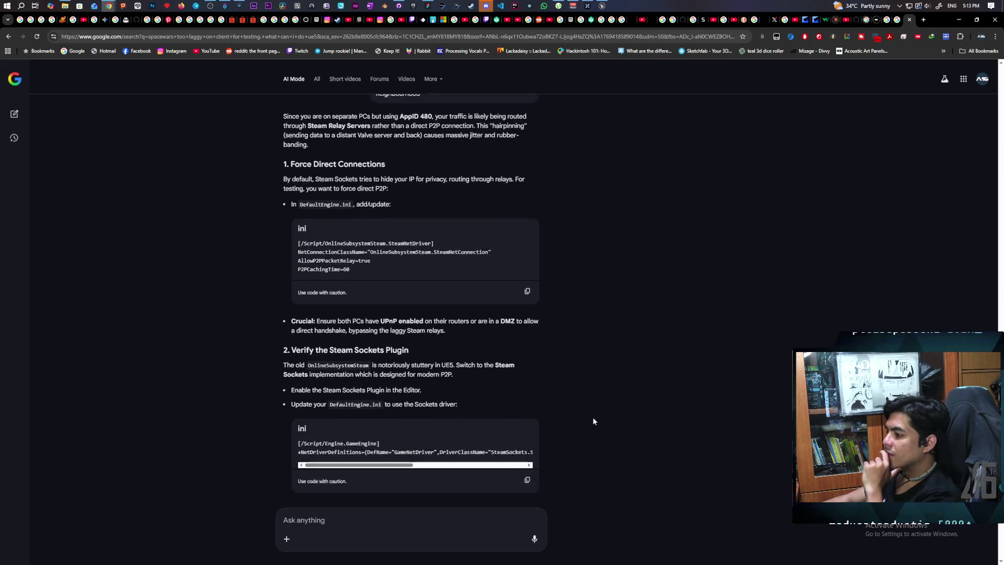
{"action": "scroll", "coordinate": [593, 421], "scroll_direction": "down", "scroll_amount": 3}
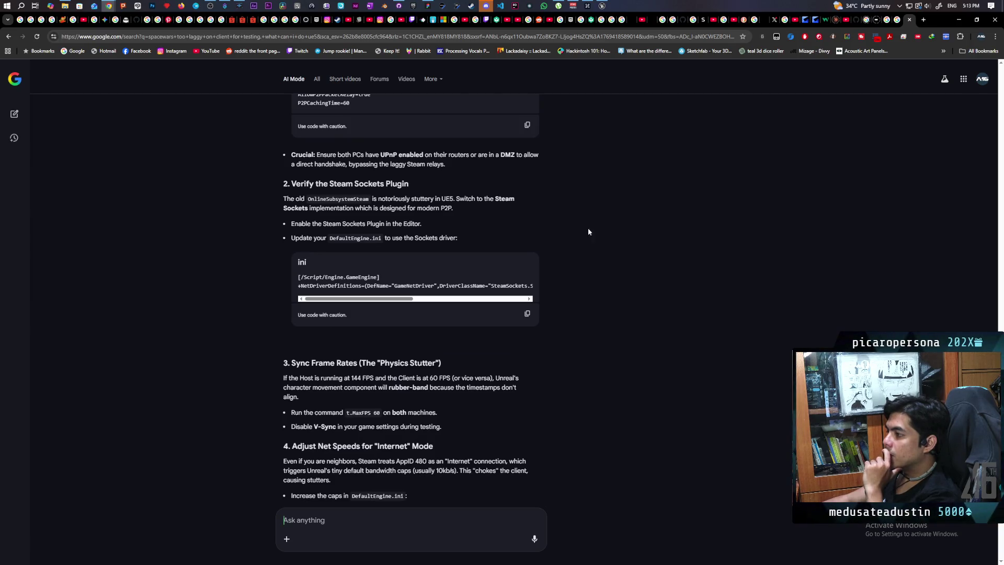
{"action": "scroll", "coordinate": [480, 223], "scroll_direction": "up", "scroll_amount": 1}
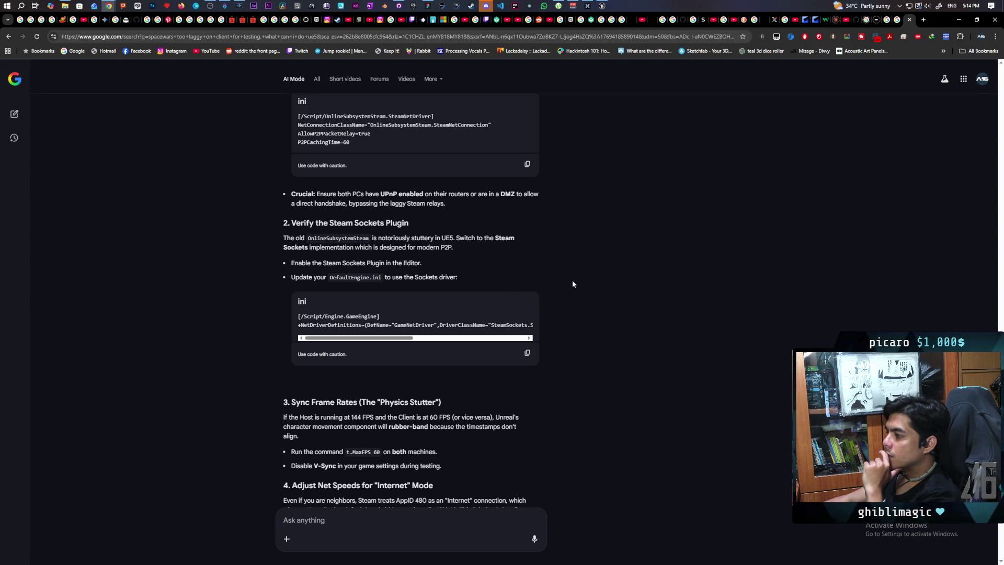
{"action": "scroll", "coordinate": [572, 284], "scroll_direction": "down", "scroll_amount": 1}
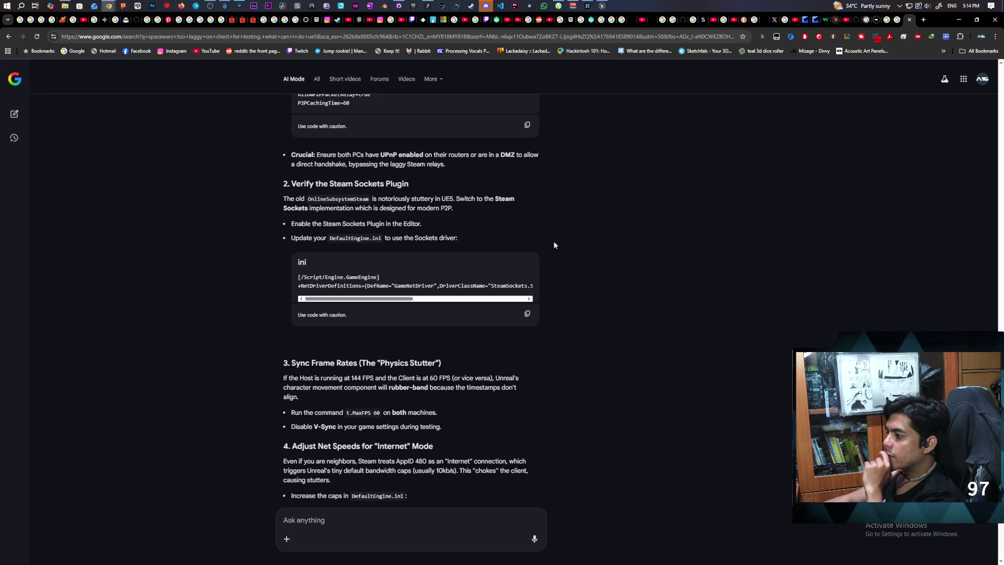
{"action": "scroll", "coordinate": [554, 245], "scroll_direction": "down", "scroll_amount": 2}
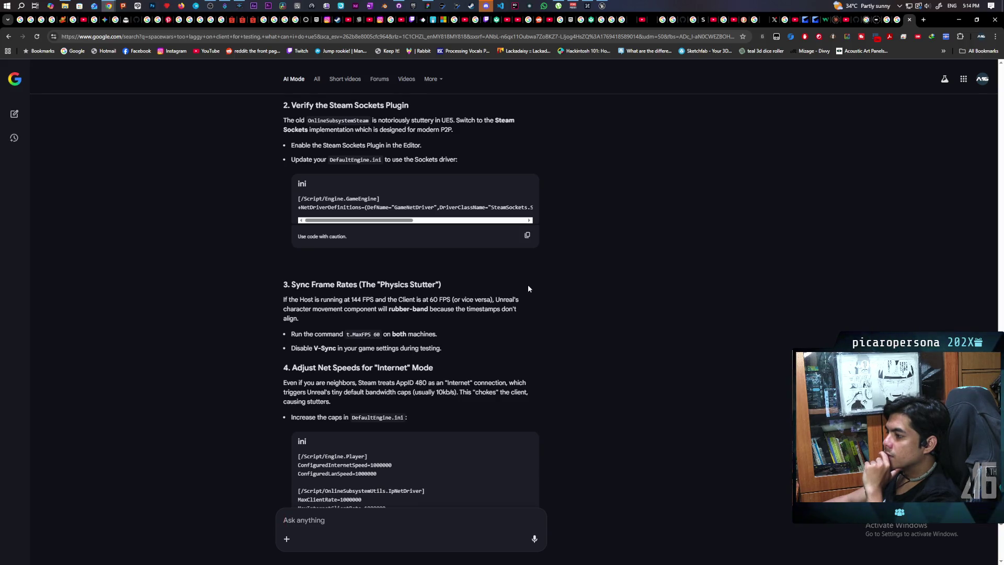
{"action": "scroll", "coordinate": [528, 286], "scroll_direction": "down", "scroll_amount": 3}
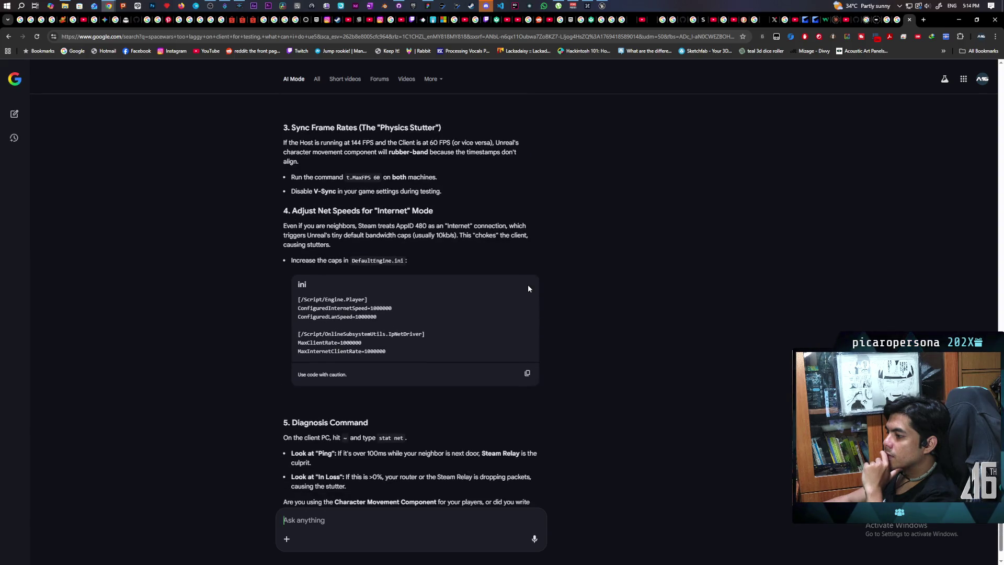
{"action": "scroll", "coordinate": [585, 282], "scroll_direction": "down", "scroll_amount": 1}
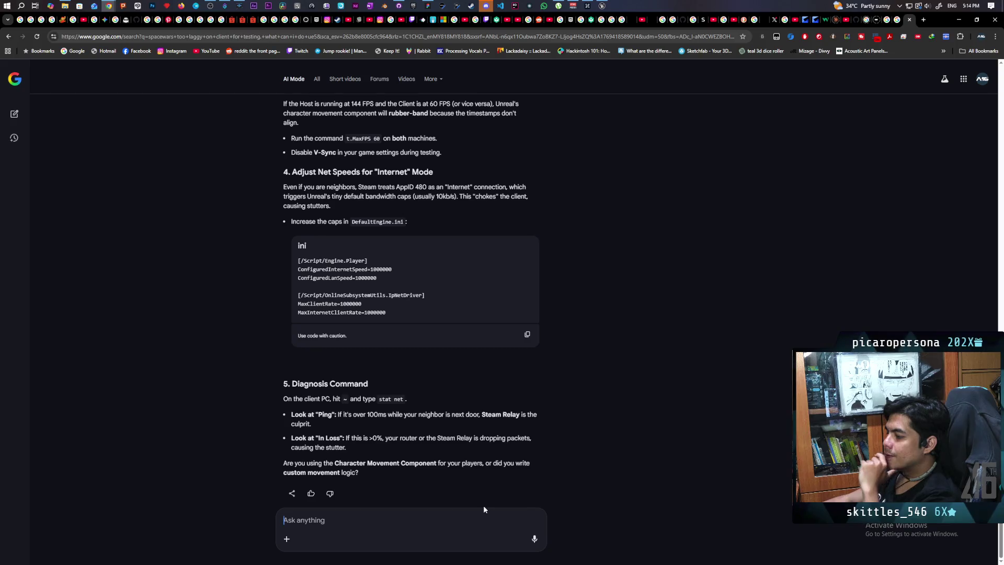
Ask AI Mode 'is steam relay still a problem even if i am using advanced steam sessions?'
{"action": "type", "text": "is steam relay "}
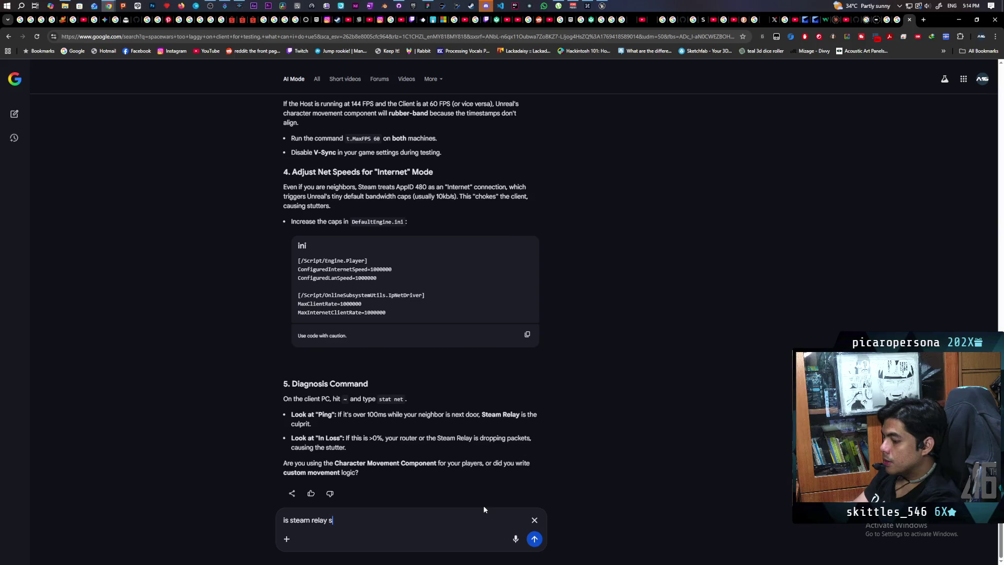
{"action": "type", "text": "still a problem "}
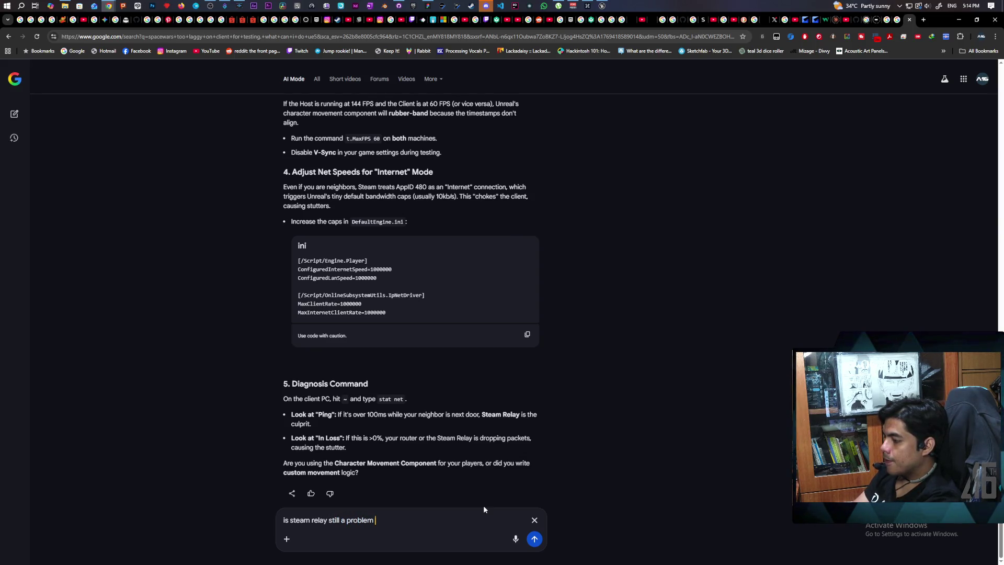
{"action": "type", "text": "even i"}
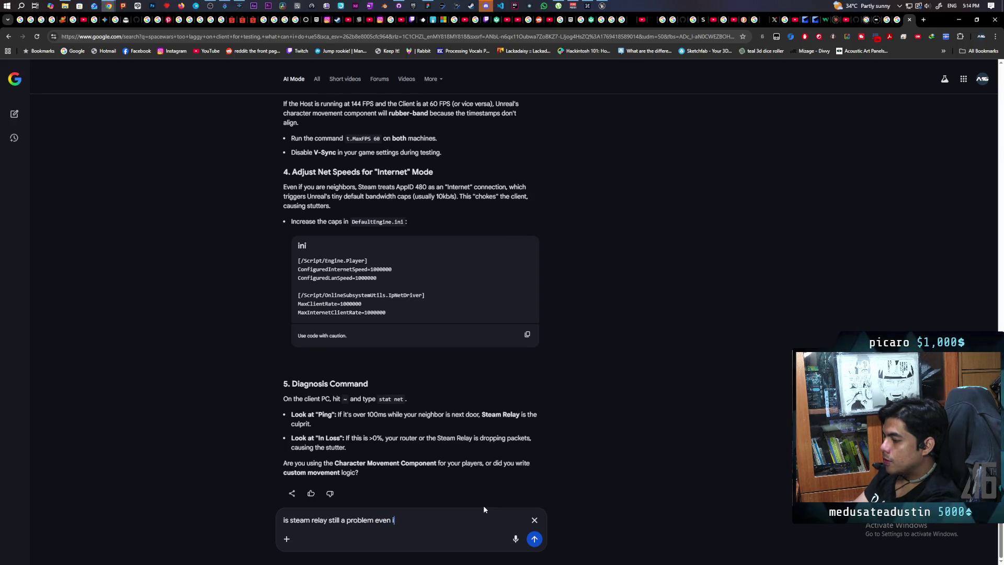
{"action": "type", "text": "f i am using "}
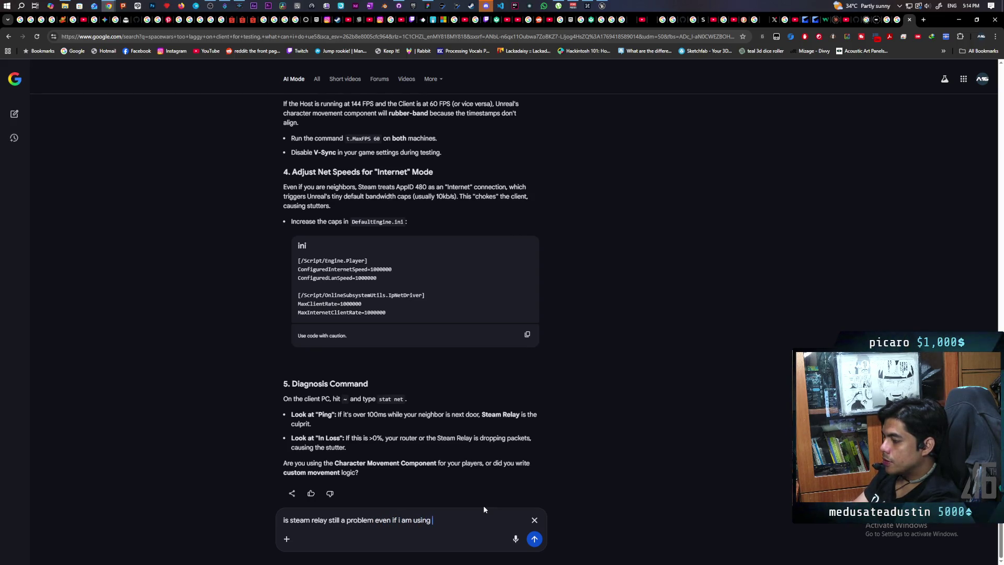
{"action": "type", "text": "adcvan"}
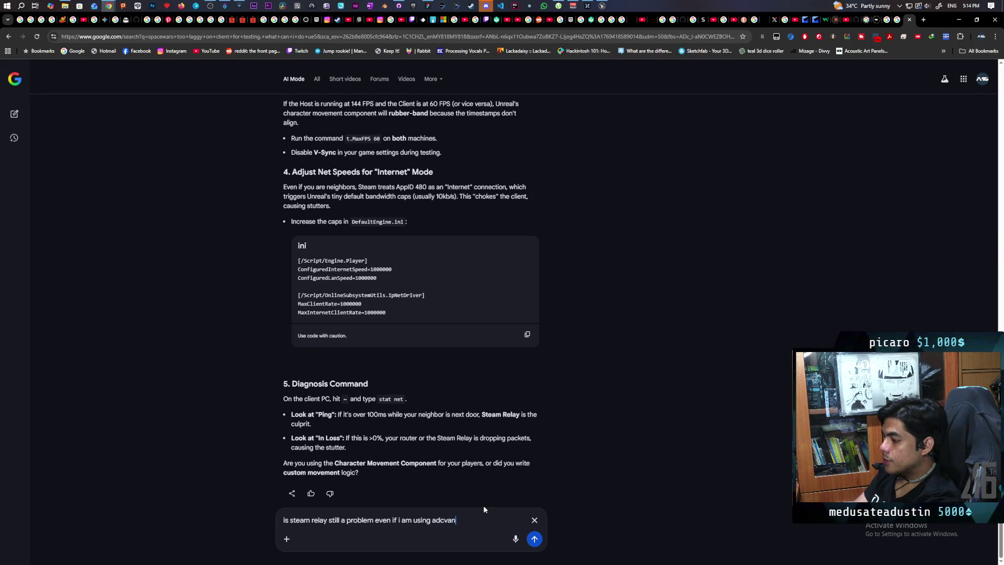
{"action": "key", "text": "BackSpace"}
{"action": "key", "text": "BackSpace"}
{"action": "key", "text": "BackSpace"}
{"action": "key", "text": "BackSpace"}
{"action": "type", "text": "van"}
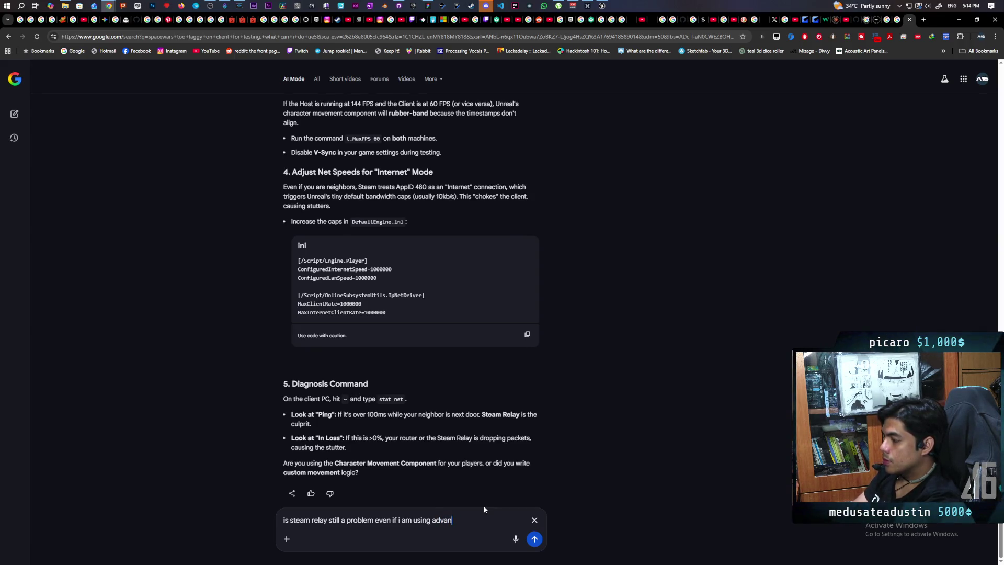
{"action": "type", "text": "ced steam "}
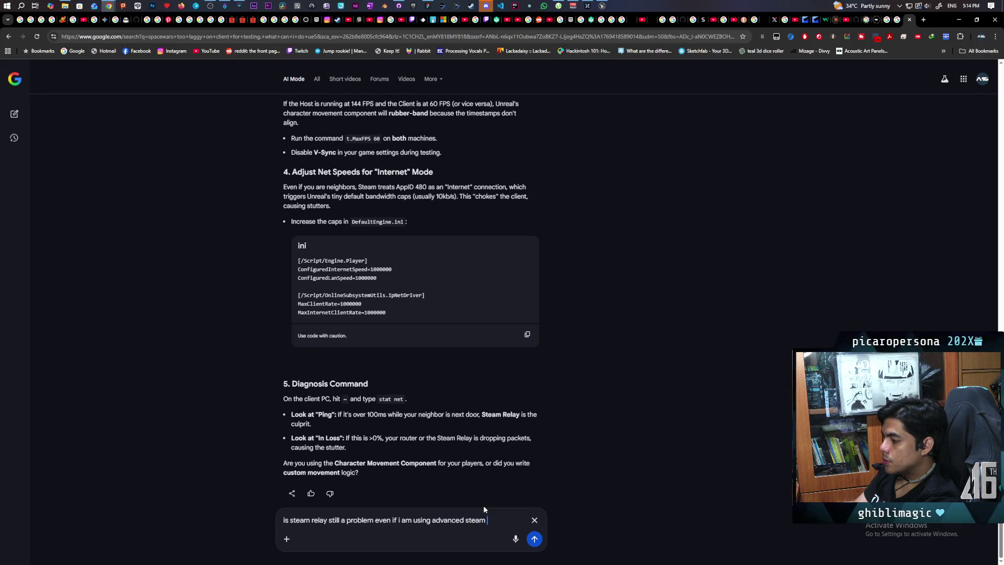
{"action": "type", "text": "sessions?"}
{"action": "key", "text": "Return"}
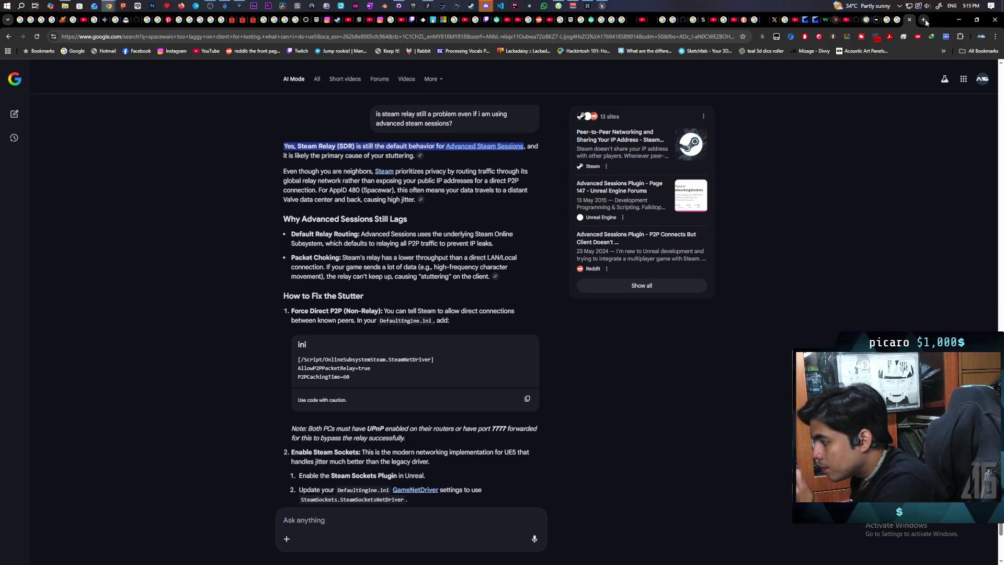
{"action": "left_click", "coordinate": [925, 19]}
Search Google for 'should i use steam sockets ue5'
{"action": "type", "text": "shou"}
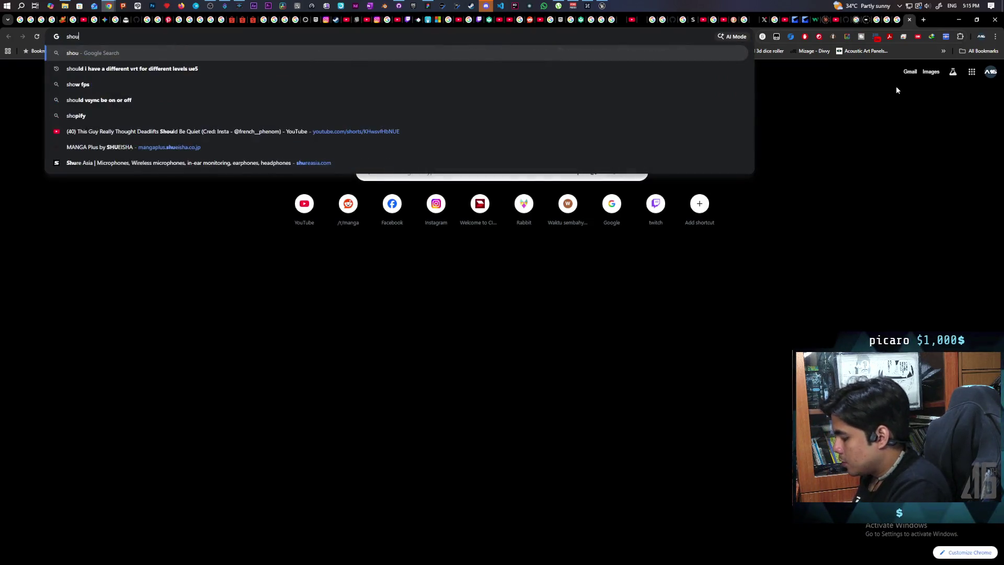
{"action": "type", "text": "ld i use steam soc"}
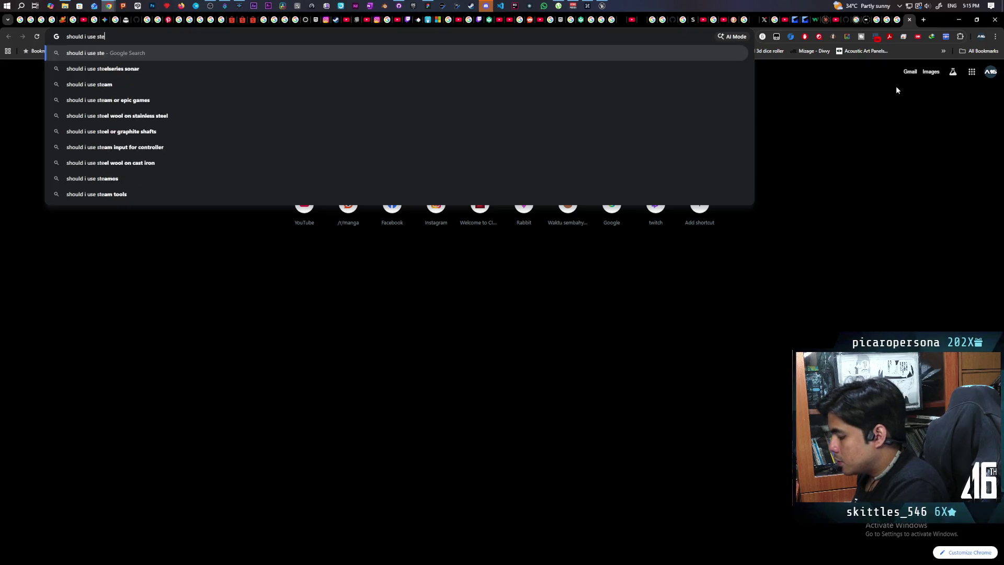
{"action": "type", "text": "kets ue5"}
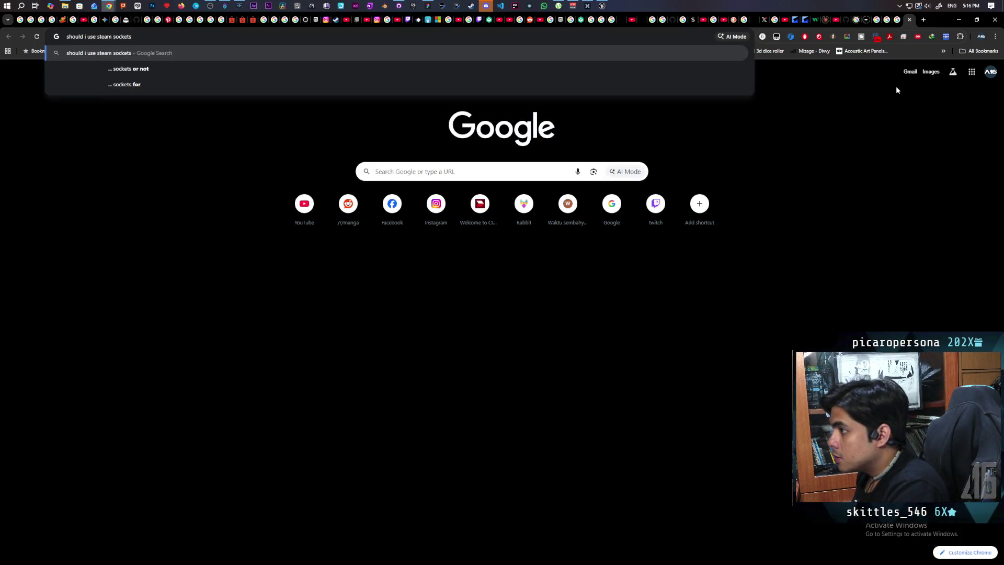
{"action": "key", "text": "Return"}
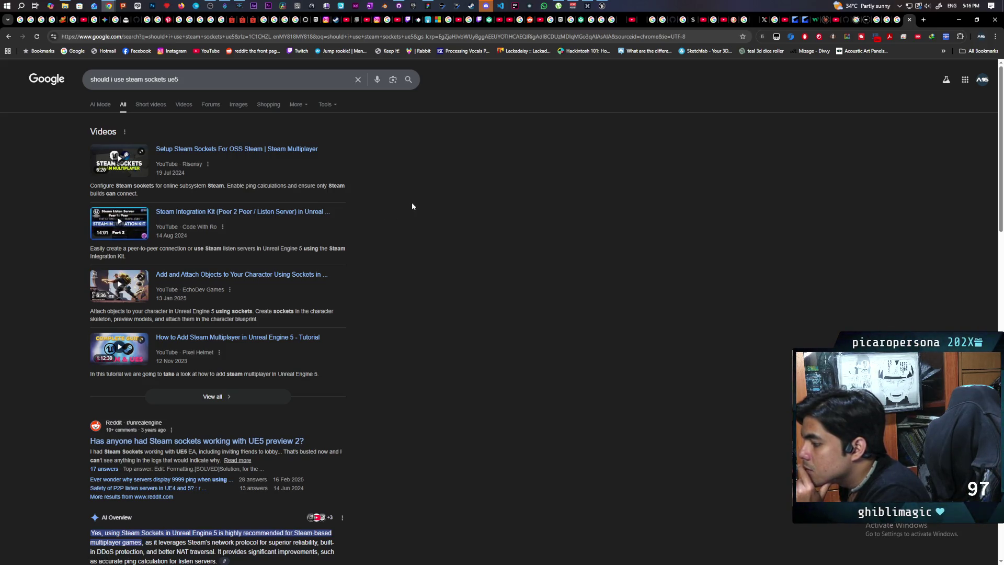
Expand the Steam Sockets AI Overview, then open the Setup Steam Sockets For OSS Steam video
{"action": "scroll", "coordinate": [412, 206], "scroll_direction": "down", "scroll_amount": 4}
{"action": "scroll", "coordinate": [412, 206], "scroll_direction": "down", "scroll_amount": 1}
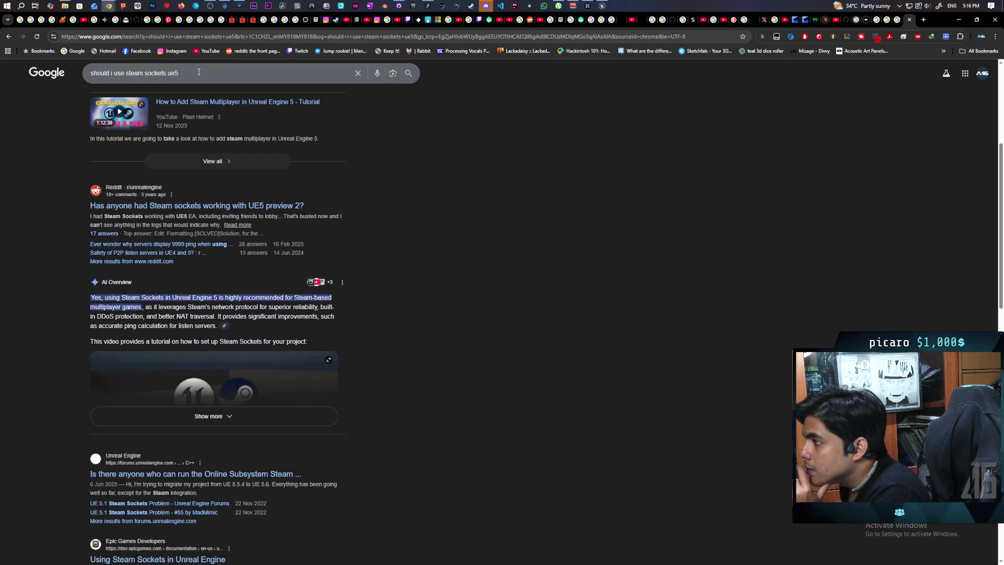
{"action": "left_click", "coordinate": [240, 417]}
{"action": "scroll", "coordinate": [358, 348], "scroll_direction": "down", "scroll_amount": 3}
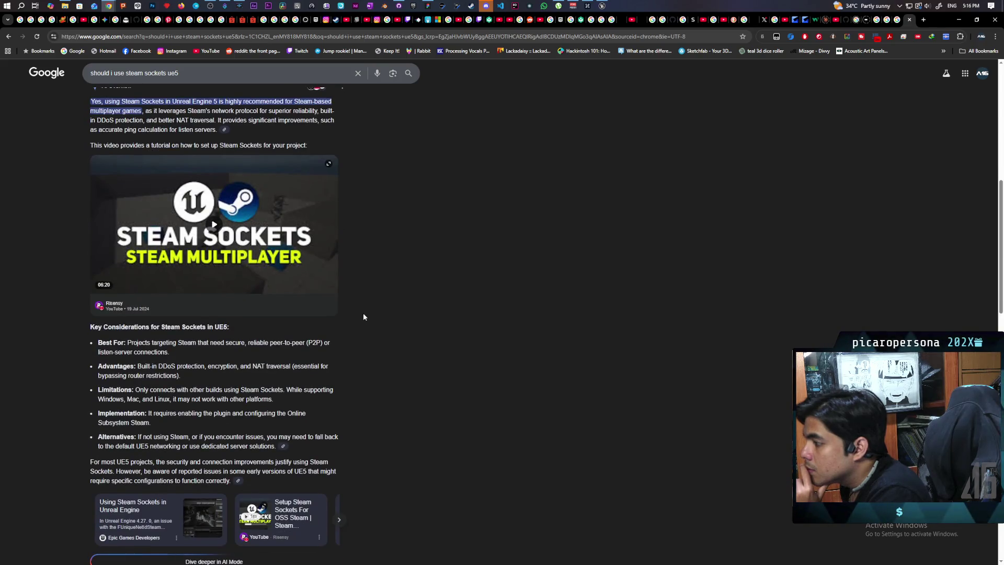
{"action": "scroll", "coordinate": [370, 309], "scroll_direction": "up", "scroll_amount": 7}
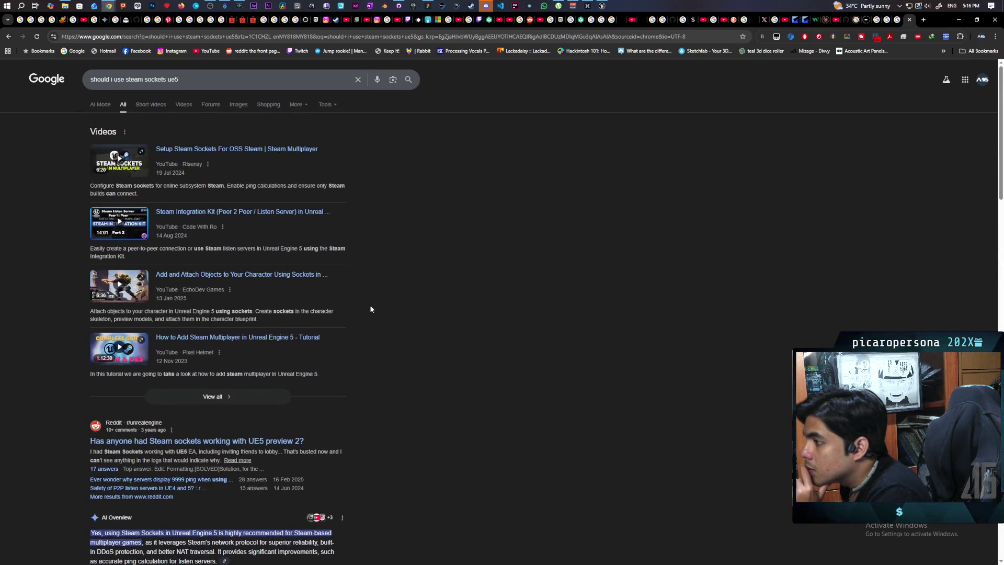
{"action": "left_click", "coordinate": [298, 151]}
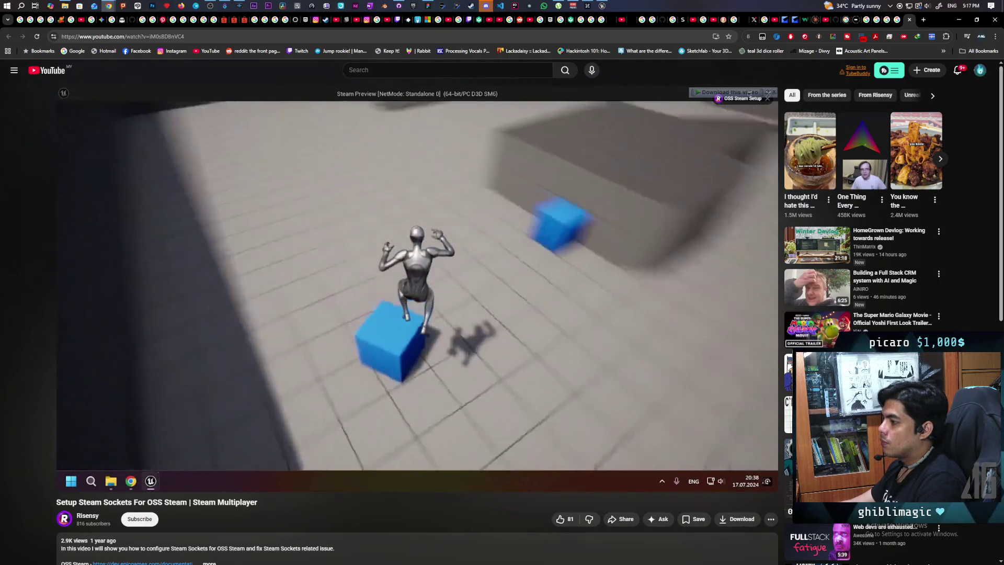
{"action": "mouse_move", "coordinate": [161, 448]}
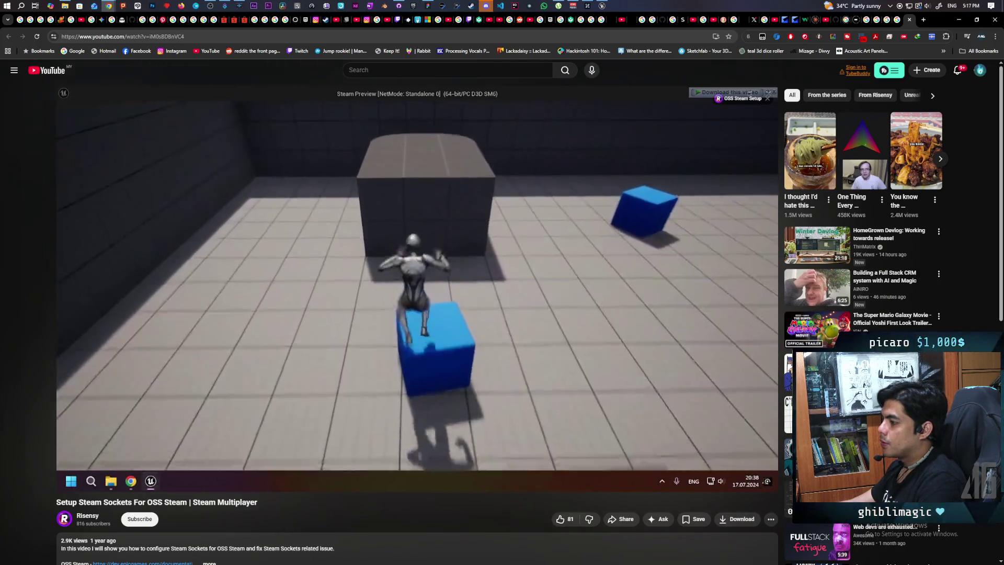
{"action": "mouse_move", "coordinate": [203, 448]}
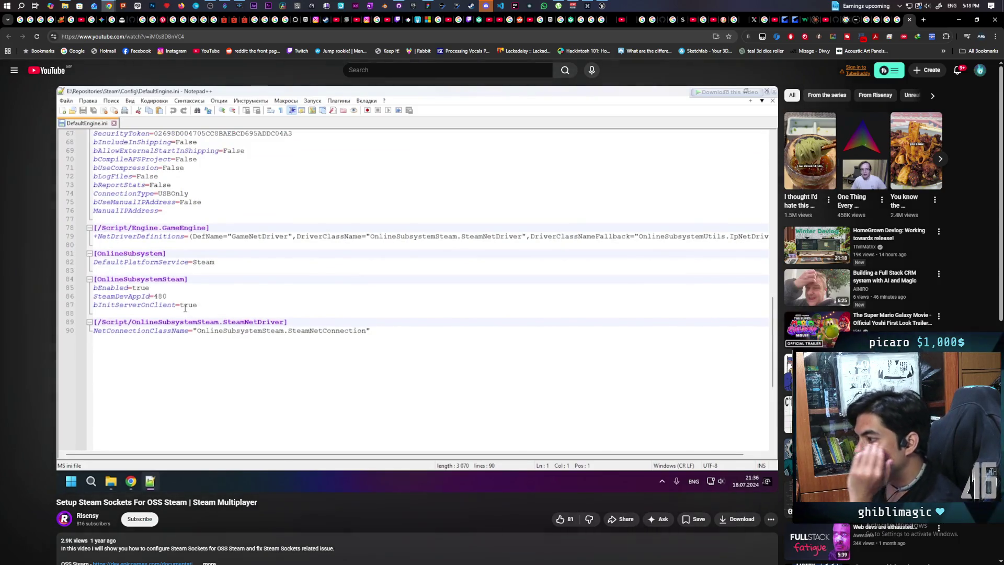
Open the Paparazi project's Config\DefaultEngine.ini in Notepad++
{"action": "left_click", "coordinate": [65, 5]}
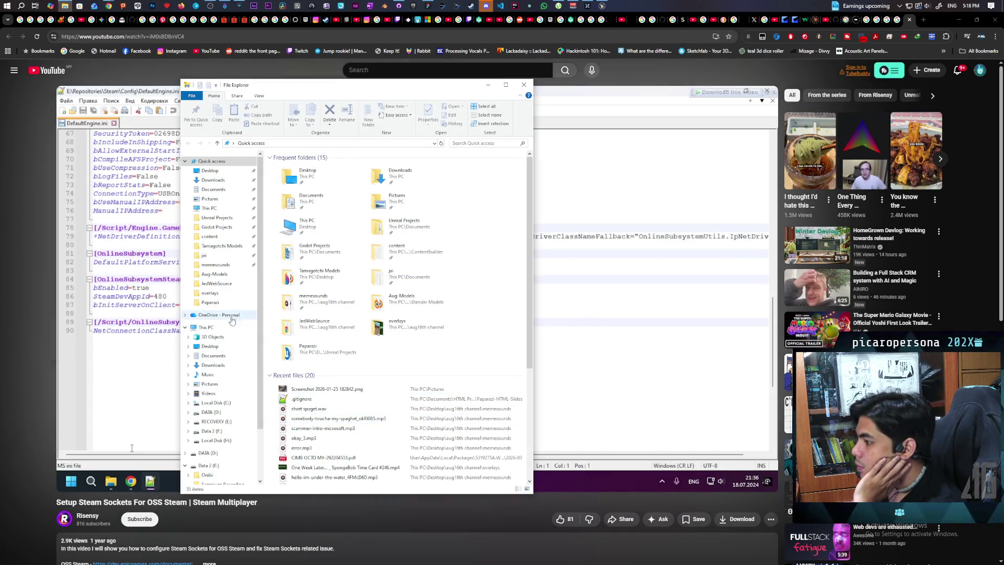
{"action": "left_click", "coordinate": [211, 302]}
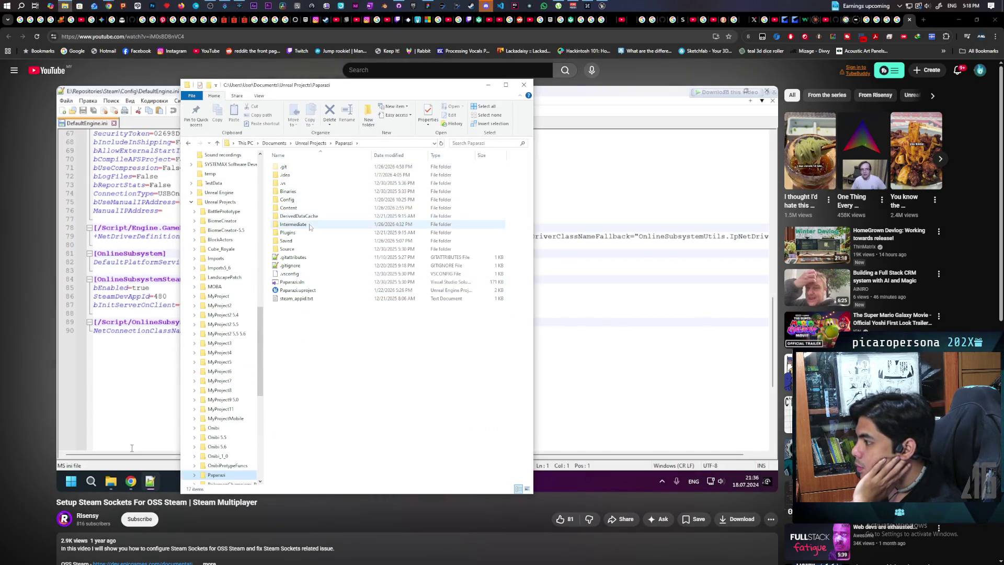
{"action": "double_click", "coordinate": [287, 200]}
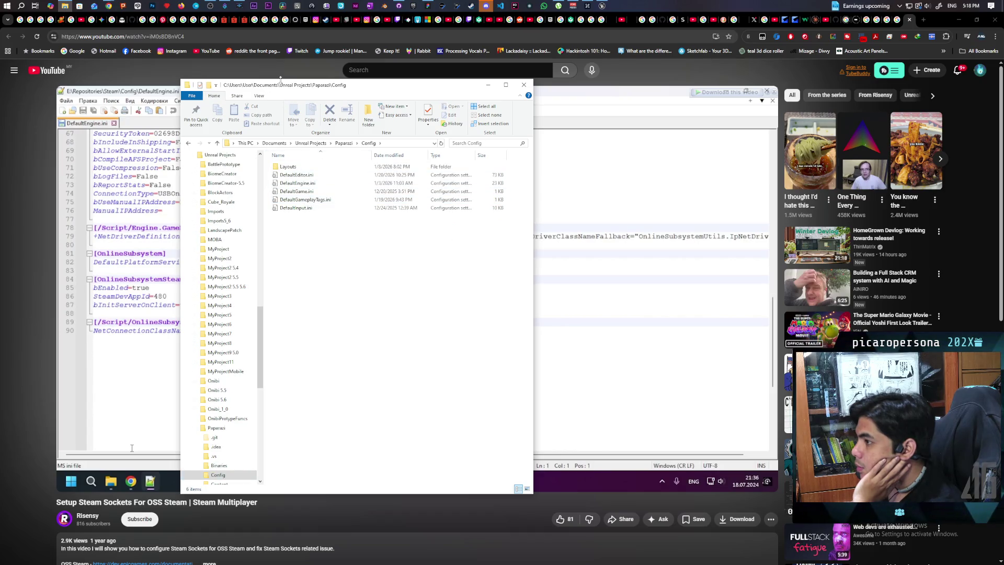
{"action": "left_click_drag", "start_coordinate": [285, 90], "coordinate": [548, 103]}
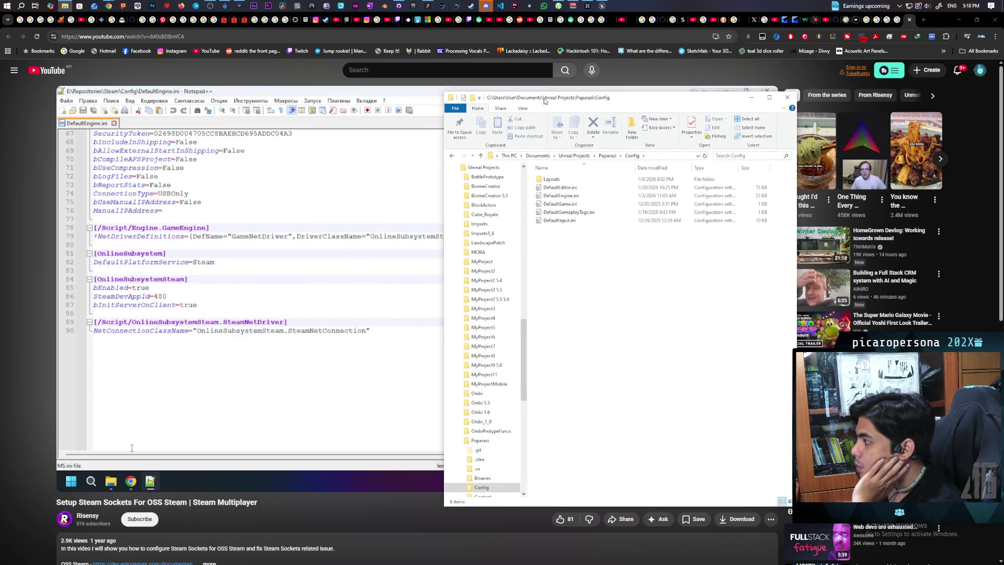
{"action": "right_click", "coordinate": [568, 196]}
{"action": "left_click", "coordinate": [544, 229]}
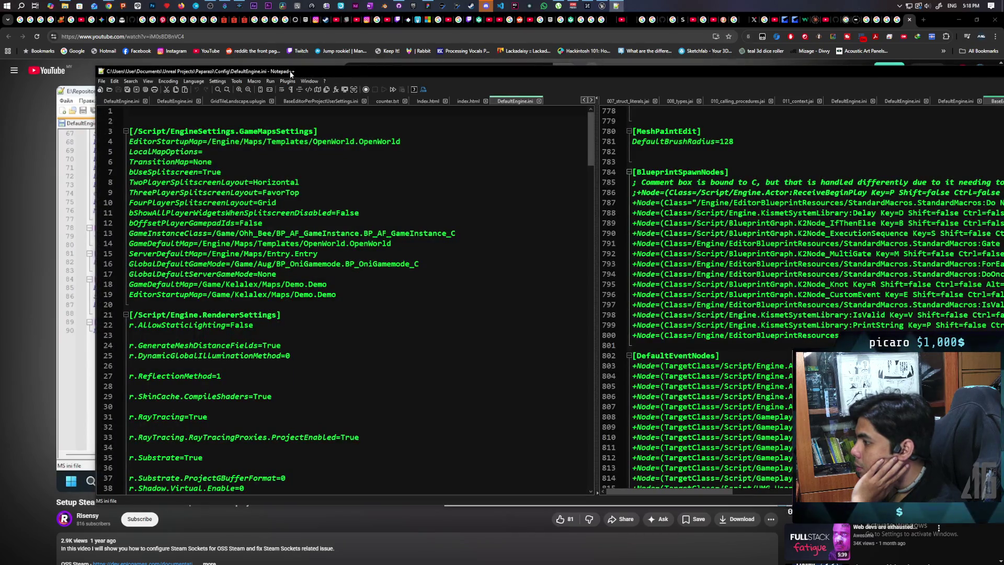
Arrange the windows and scroll DefaultEngine.ini up to the OnlineSubsystemSteam section around line 113
{"action": "left_click_drag", "start_coordinate": [290, 74], "coordinate": [539, 77]}
{"action": "scroll", "coordinate": [826, 163], "scroll_direction": "down", "scroll_amount": 3}
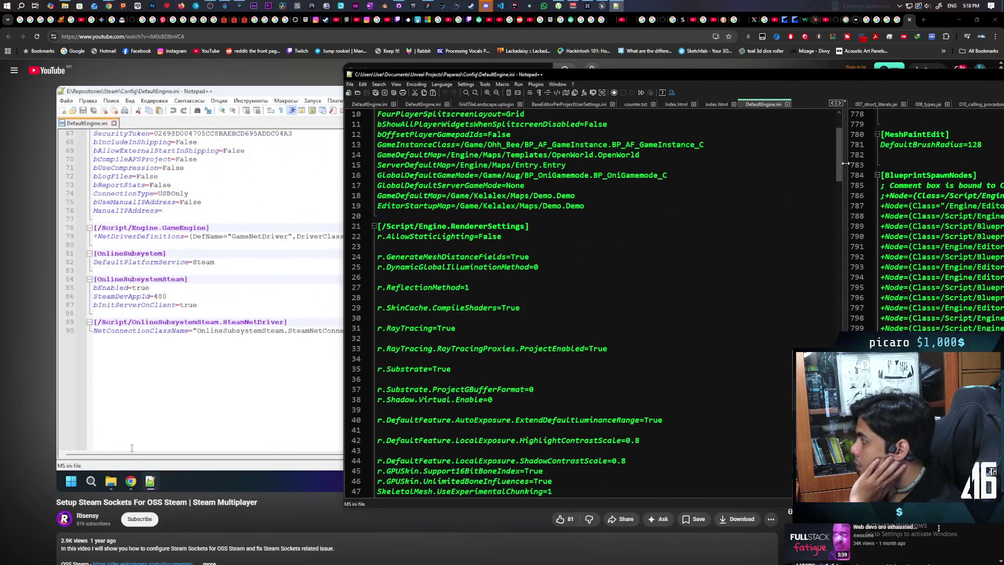
{"action": "mouse_move", "coordinate": [838, 155]}
{"action": "left_mouse_down"}
{"action": "mouse_move", "coordinate": [839, 471]}
{"action": "mouse_move", "coordinate": [838, 381]}
{"action": "left_mouse_up"}
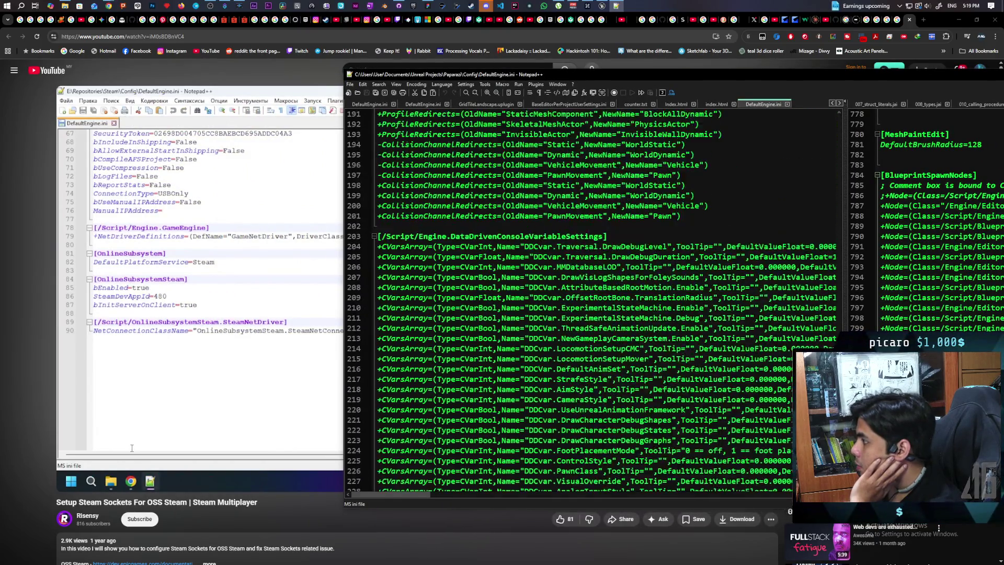
{"action": "scroll", "coordinate": [592, 301], "scroll_direction": "up", "scroll_amount": 1}
{"action": "scroll", "coordinate": [817, 308], "scroll_direction": "up", "scroll_amount": 20}
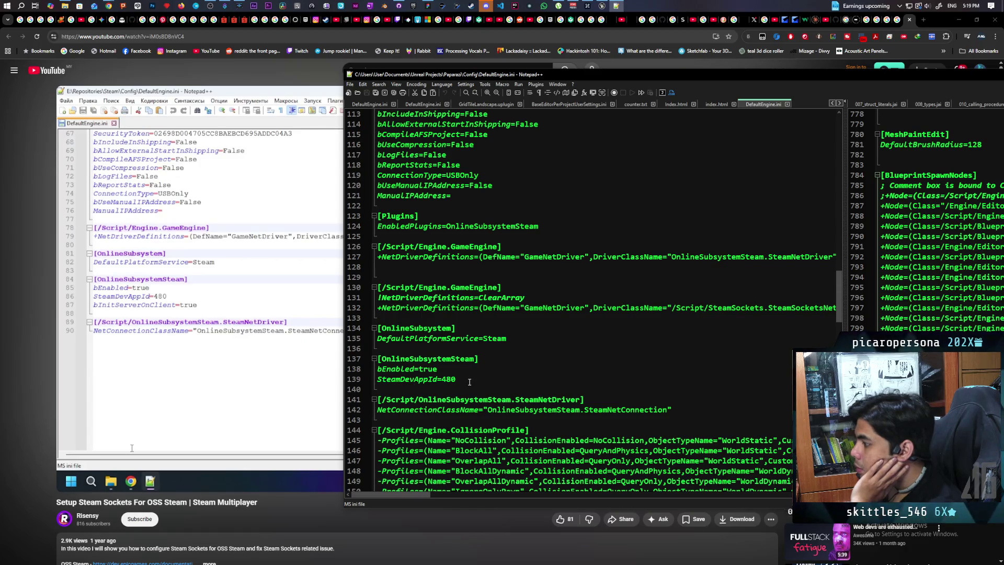
Watch the tutorial's added OnlineSubsystemSteam lines, then switch back to DefaultEngine.ini
{"action": "mouse_move", "coordinate": [250, 343]}
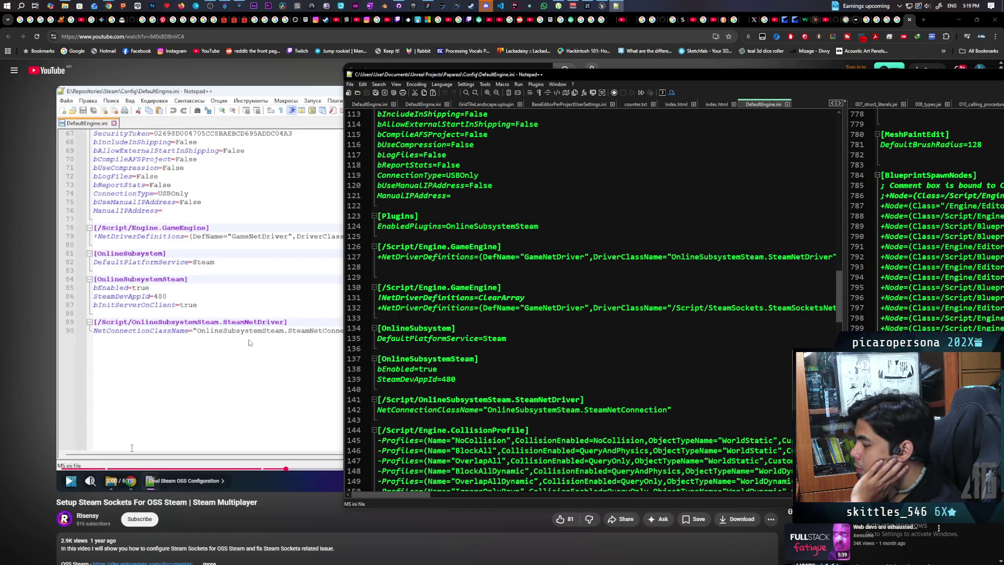
{"action": "left_click", "coordinate": [214, 338]}
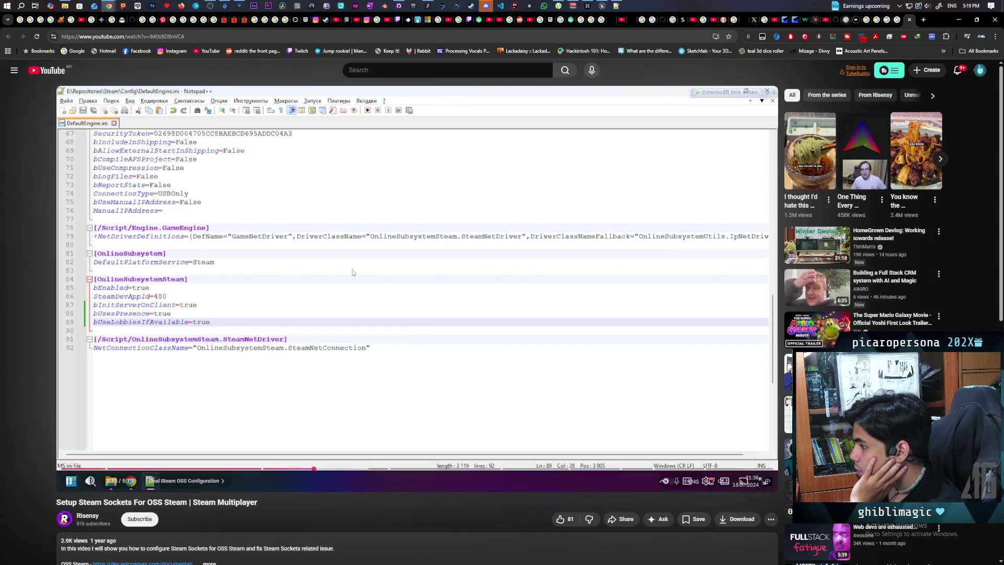
{"action": "key", "text": "alt+Tab"}
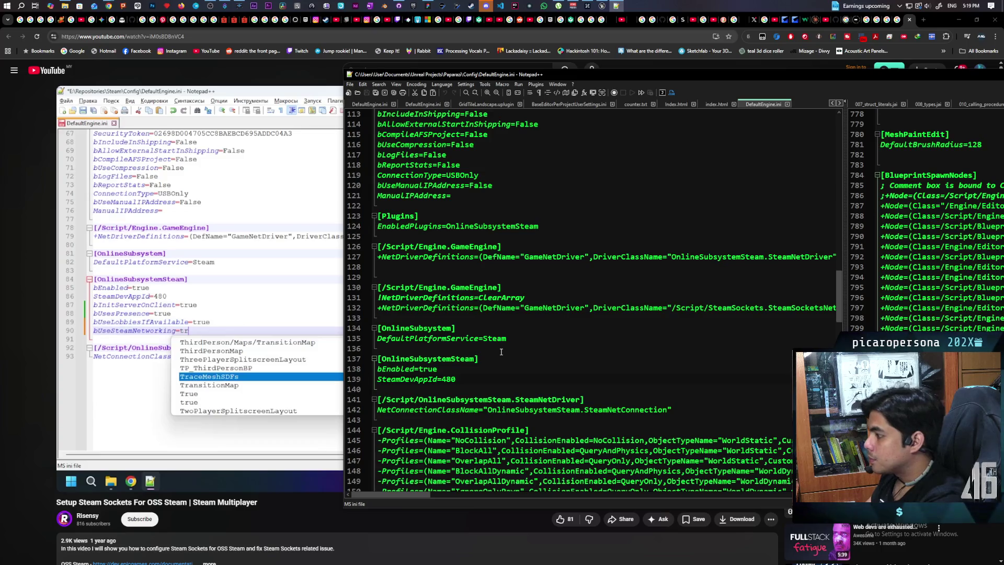
Add bInitServerOnClient=true and bUsePresence=true below SteamDevAppId=480
{"action": "key", "text": "Return"}
{"action": "type", "text": "bInit"}
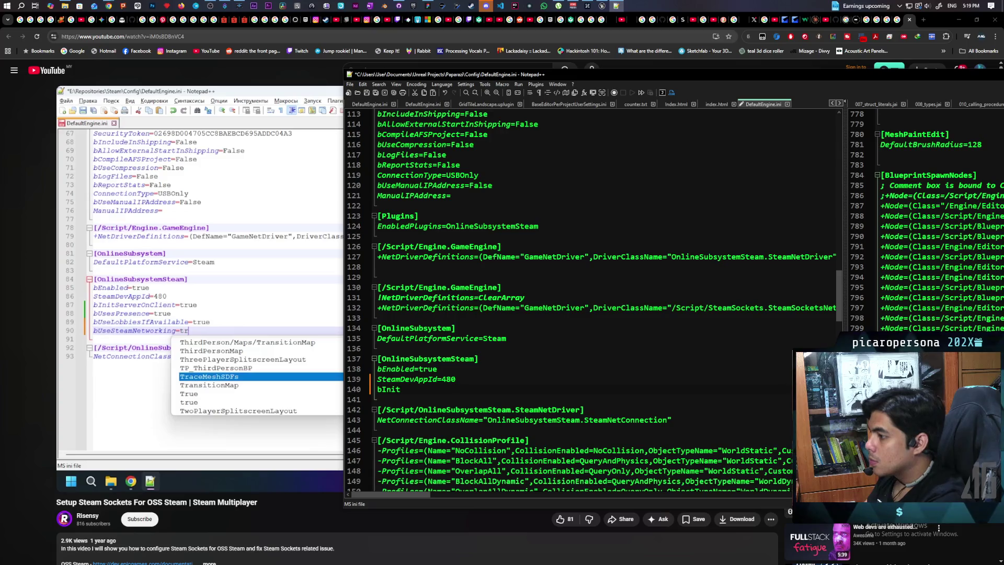
{"action": "type", "text": "ServerOnClient"}
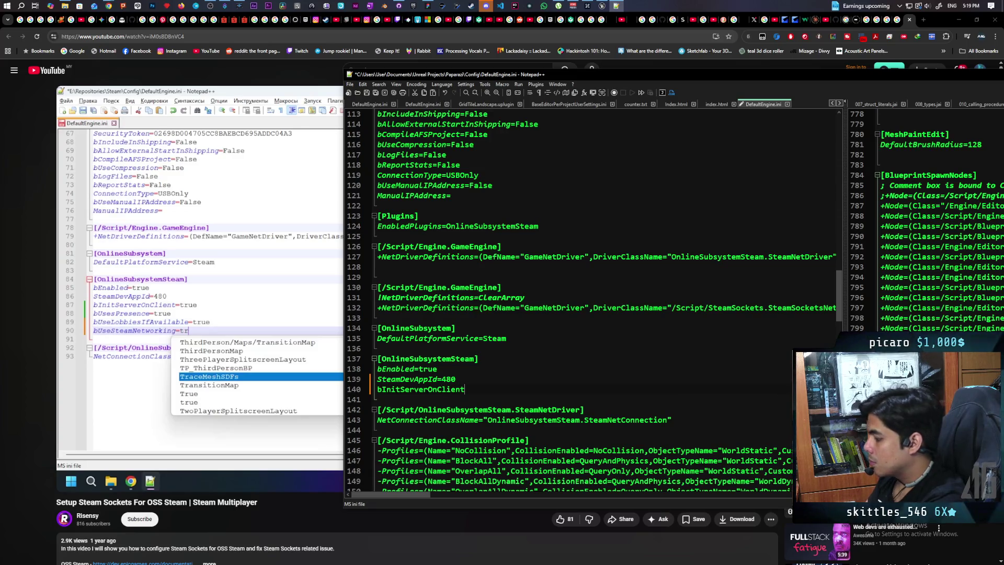
{"action": "type", "text": "=tu"}
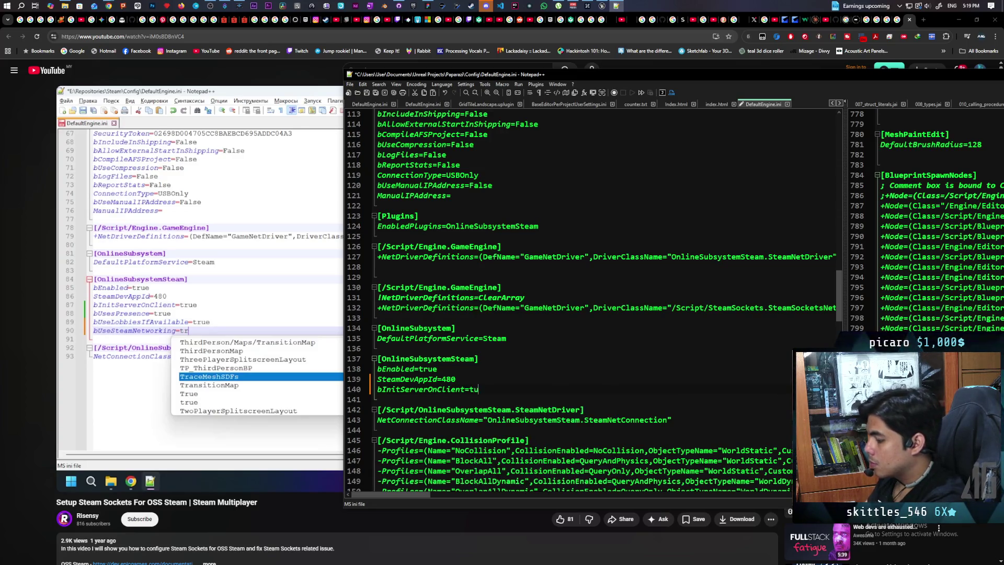
{"action": "type", "text": "rue"}
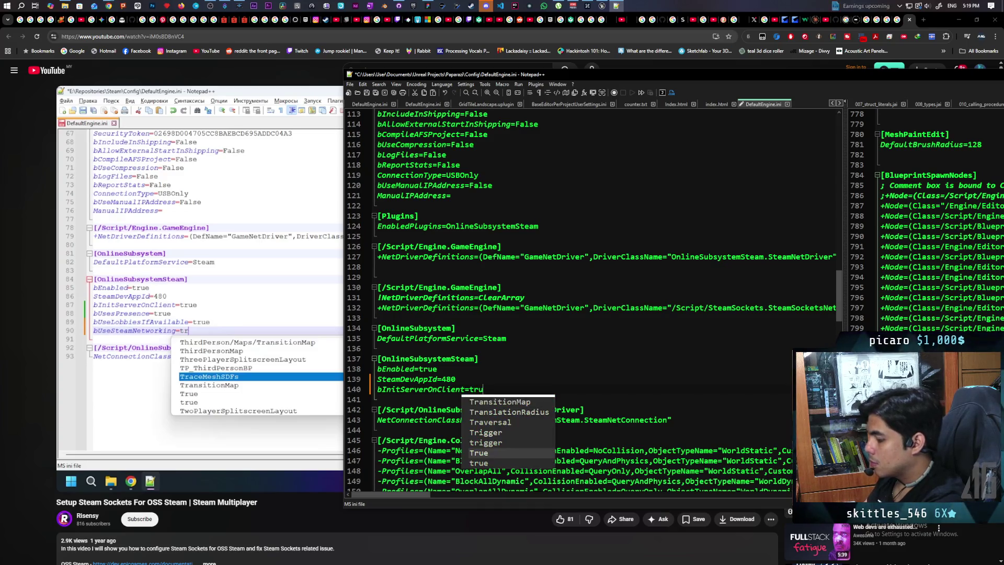
{"action": "key", "text": "Return"}
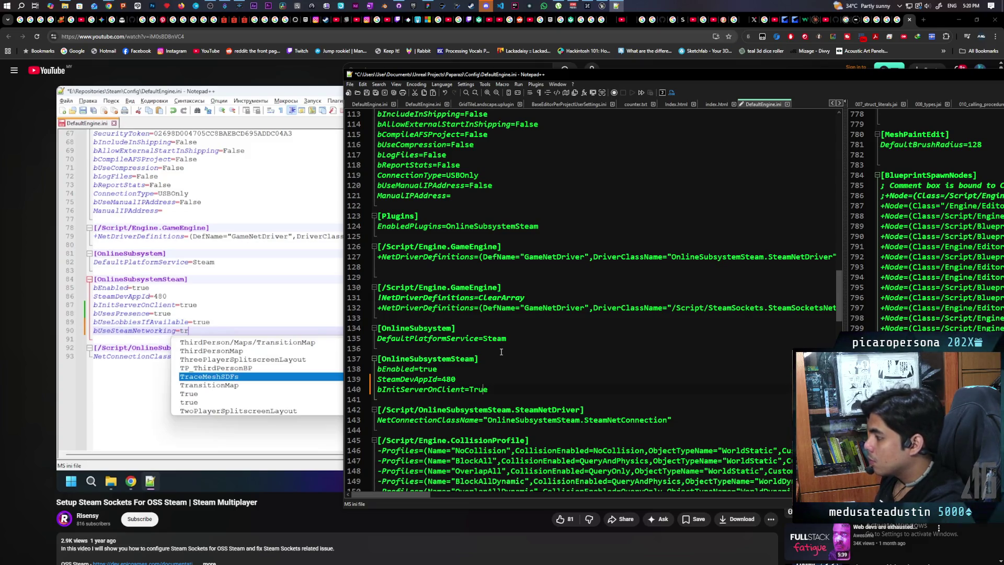
{"action": "type", "text": "t"}
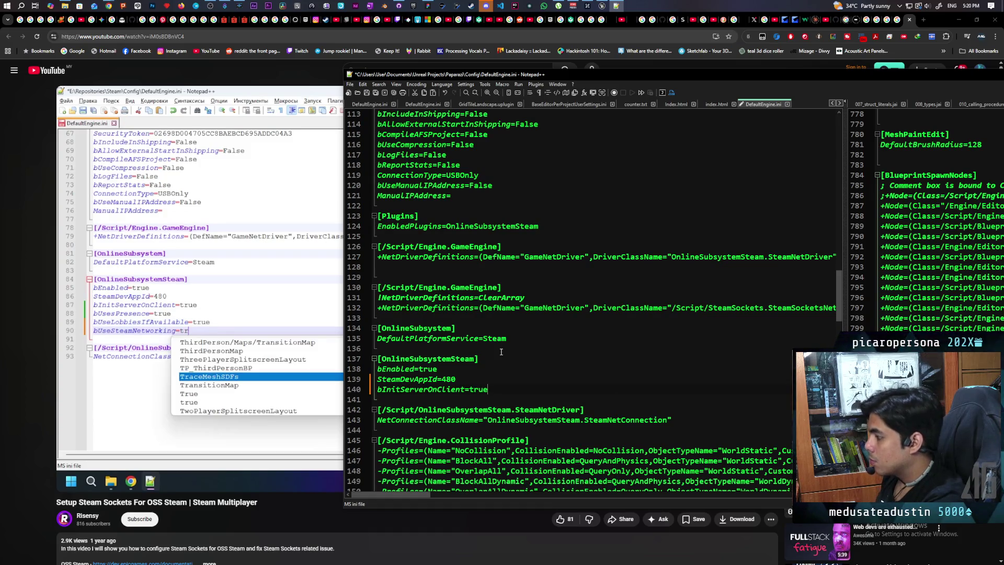
{"action": "key", "text": "Return"}
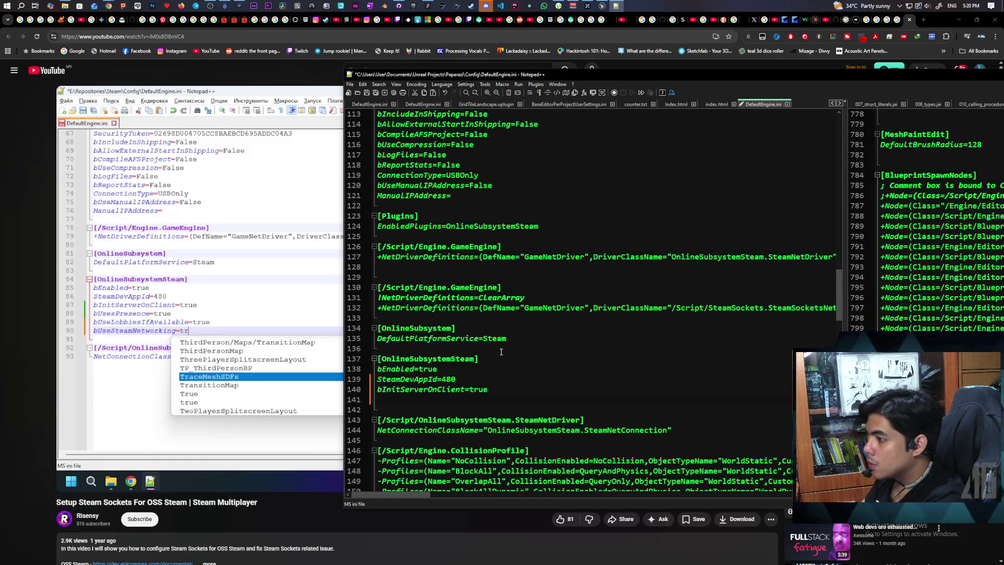
{"action": "type", "text": "b"}
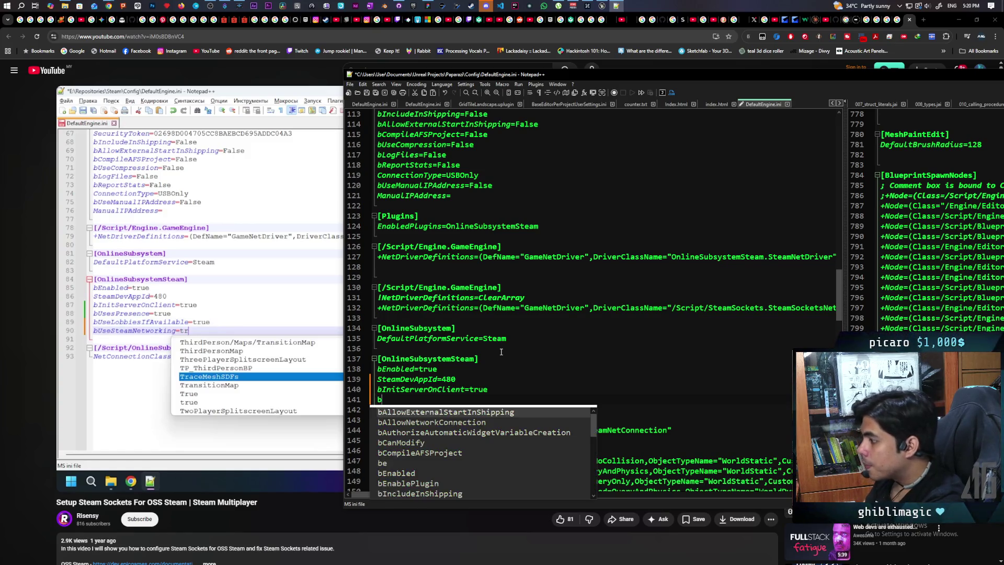
{"action": "type", "text": "UsePresence"}
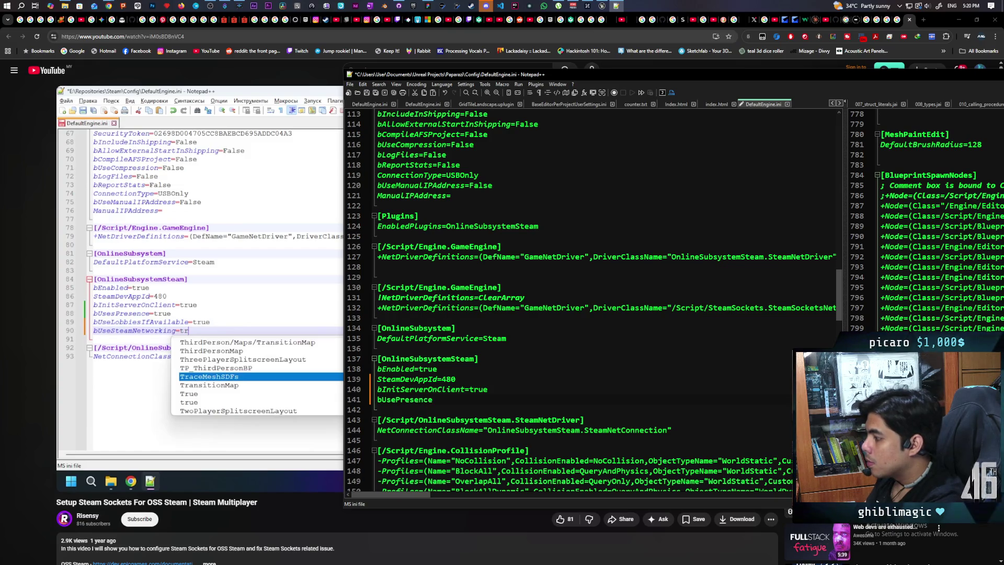
{"action": "type", "text": "=true"}
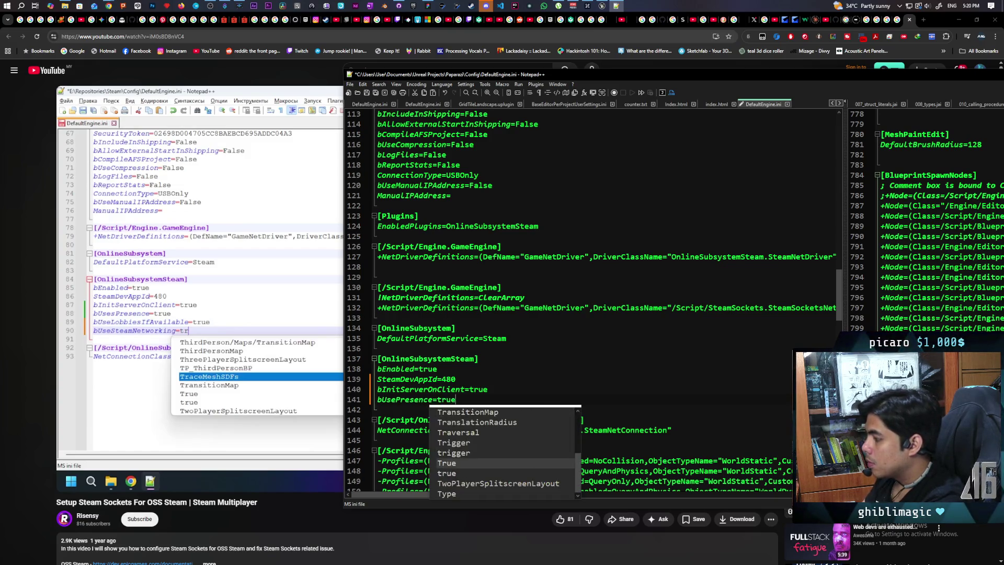
{"action": "key", "text": "Return"}
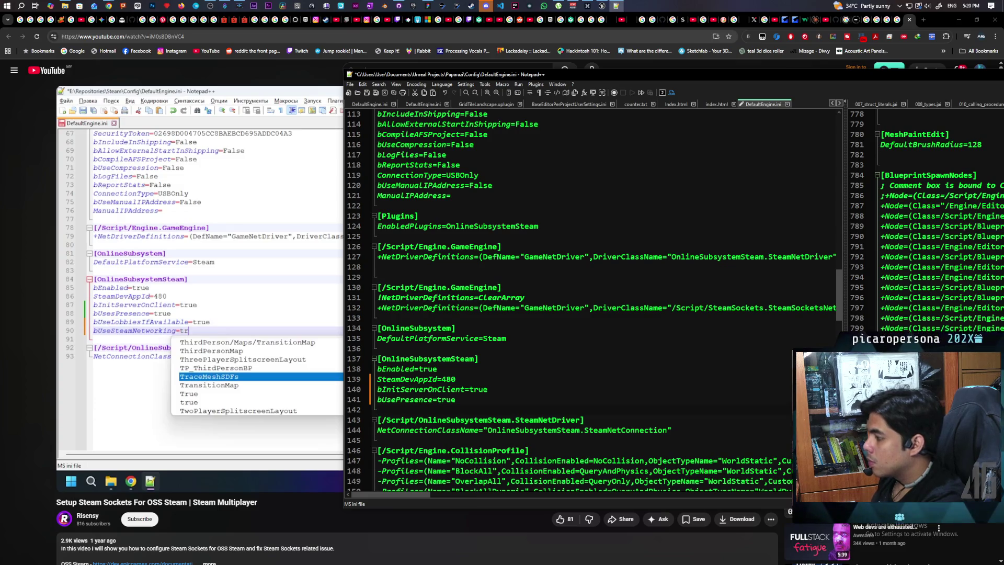
Add bUseLobbiesIfAvailable=true and bUseSteamNetworking=true on new lines
{"action": "key", "text": "Return"}
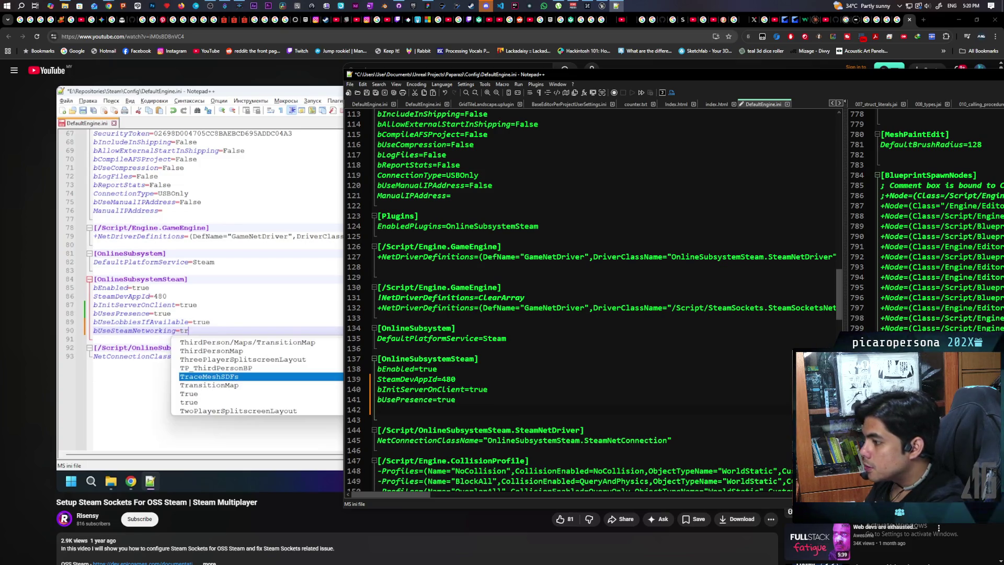
{"action": "type", "text": "bUseLo"}
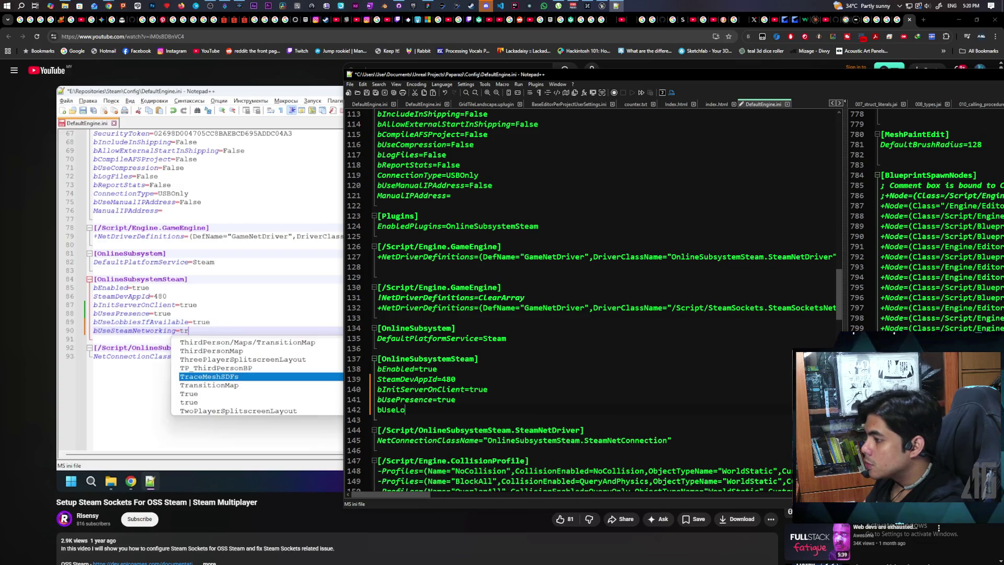
{"action": "type", "text": "bbies"}
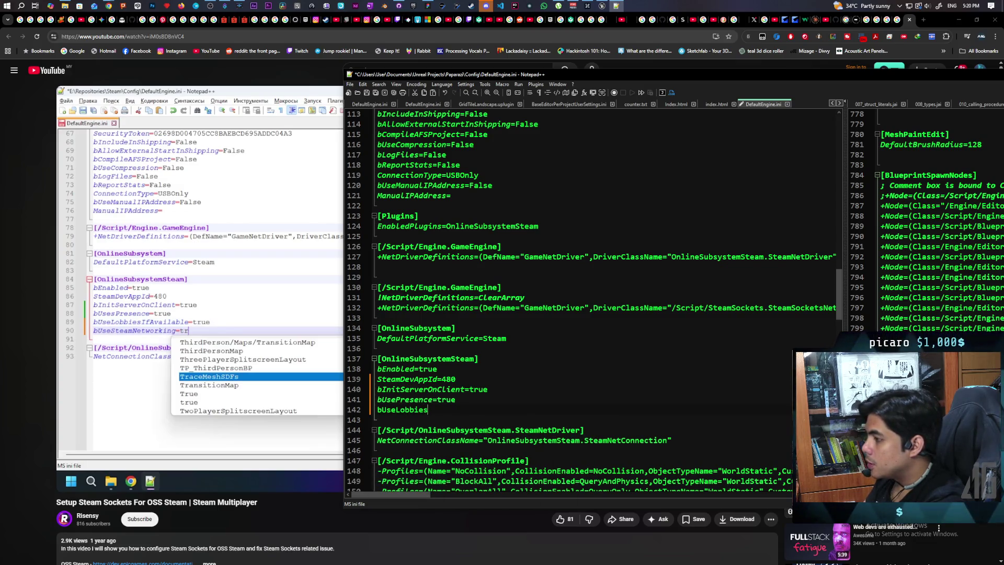
{"action": "type", "text": "IfAva"}
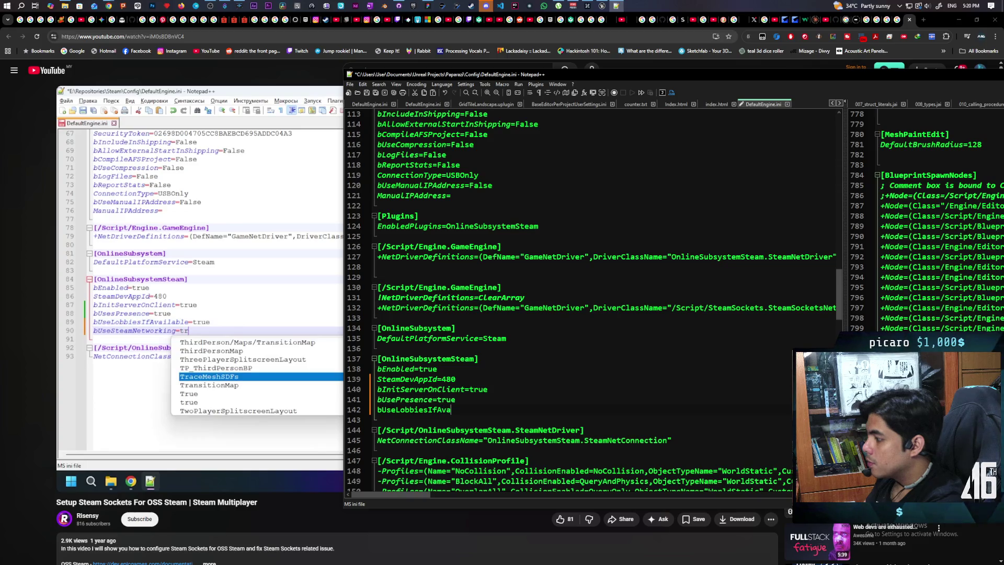
{"action": "type", "text": "ilable="}
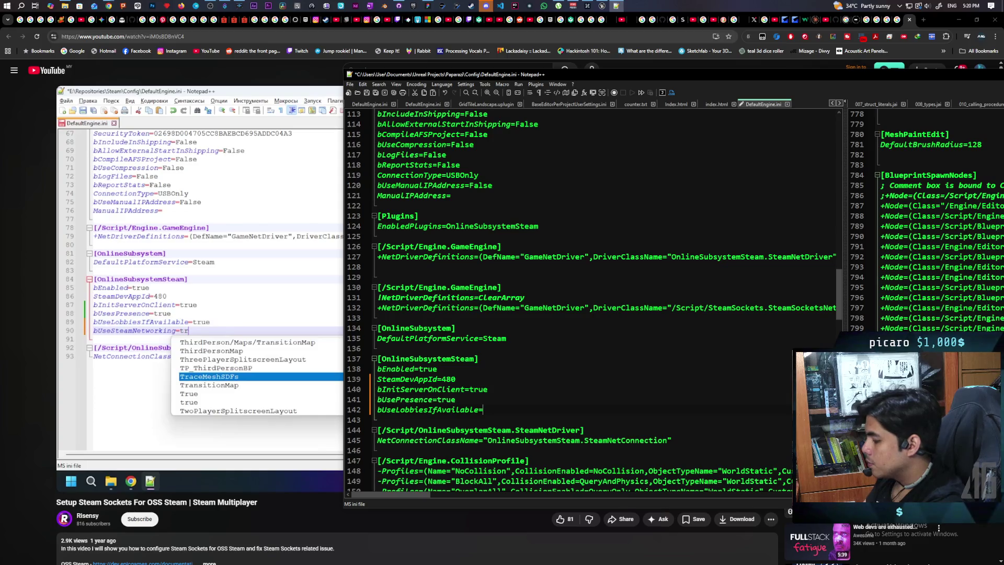
{"action": "type", "text": "true"}
{"action": "key", "text": "Escape"}
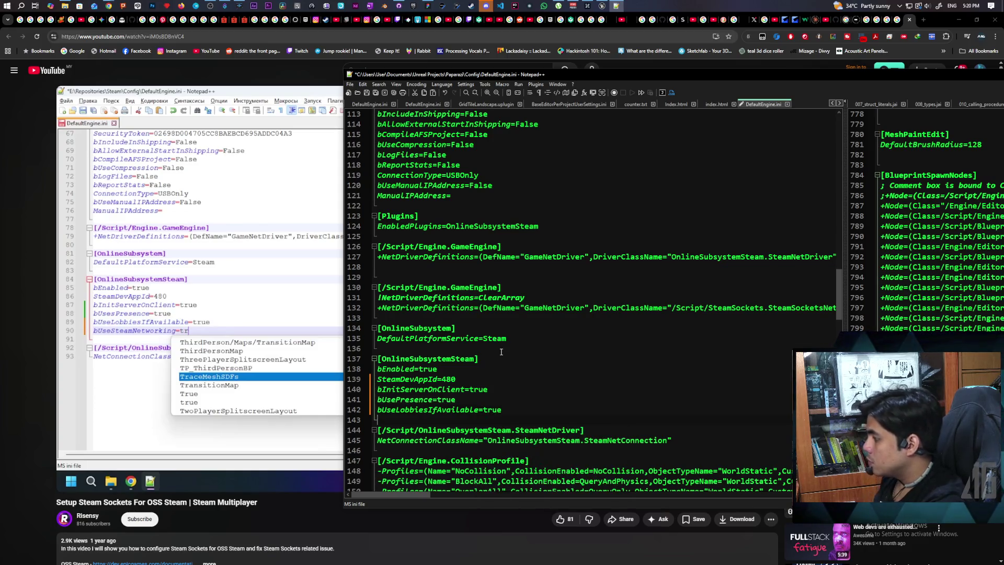
{"action": "key", "text": "Return"}
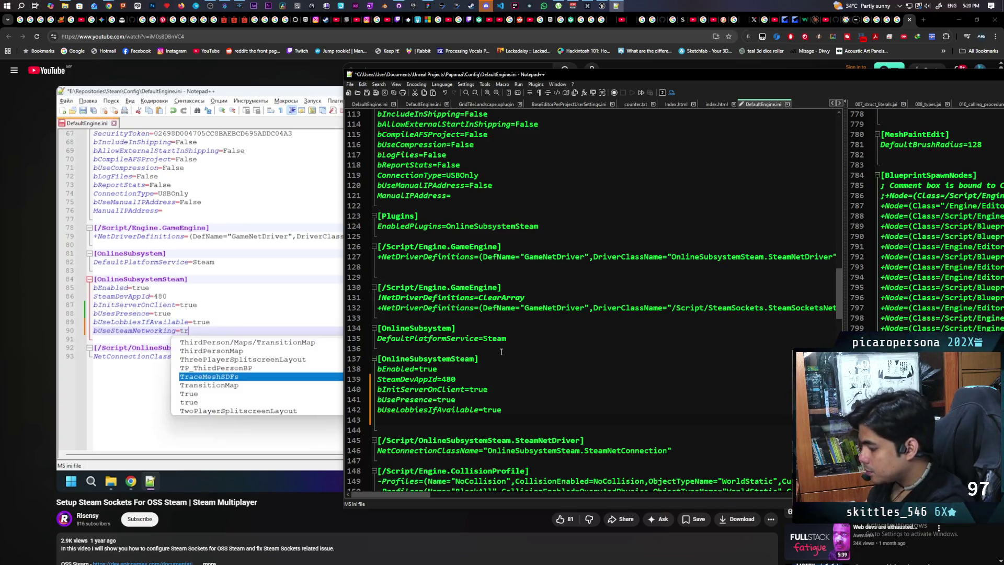
{"action": "type", "text": "bUseSteamN"}
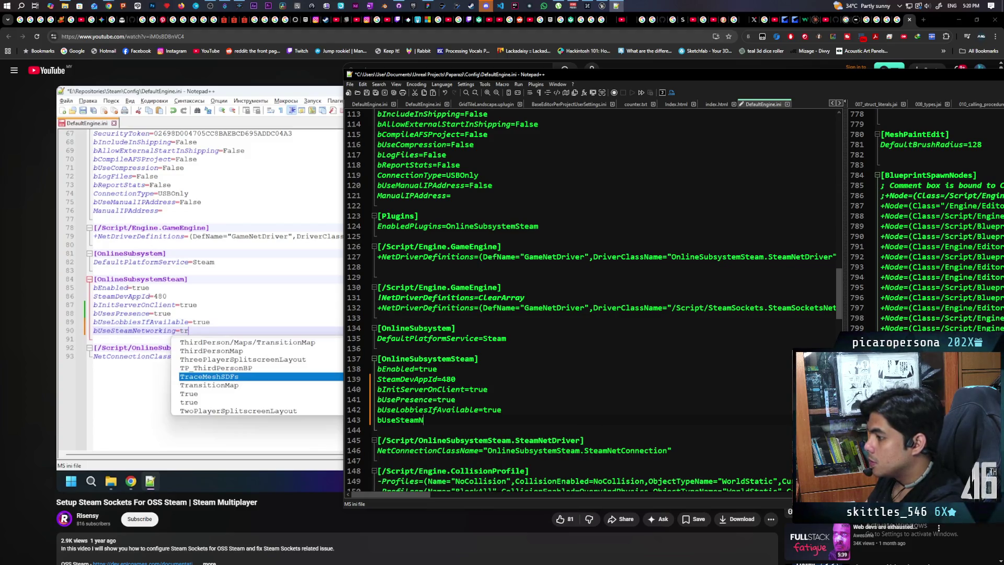
{"action": "type", "text": "etworking="}
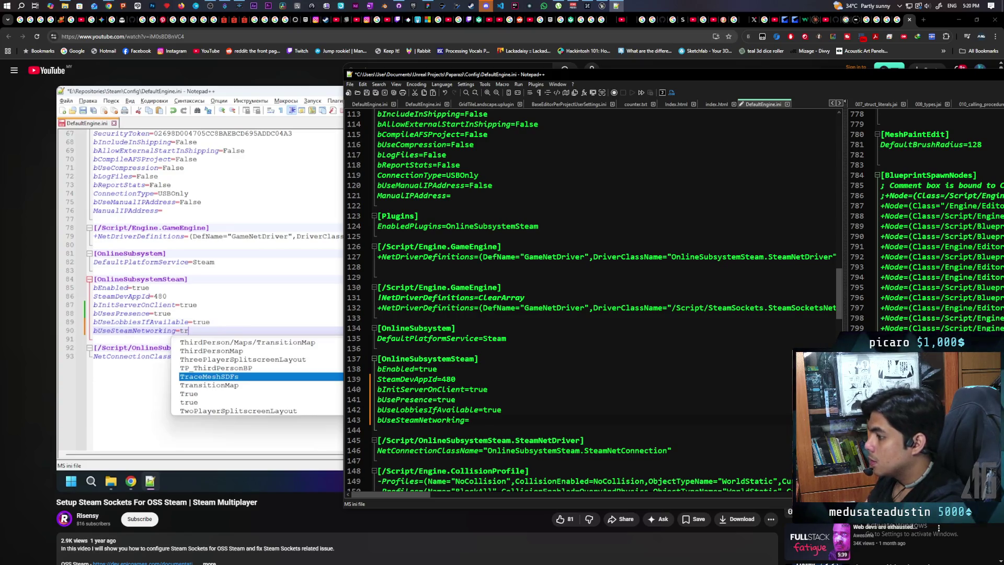
{"action": "type", "text": "true"}
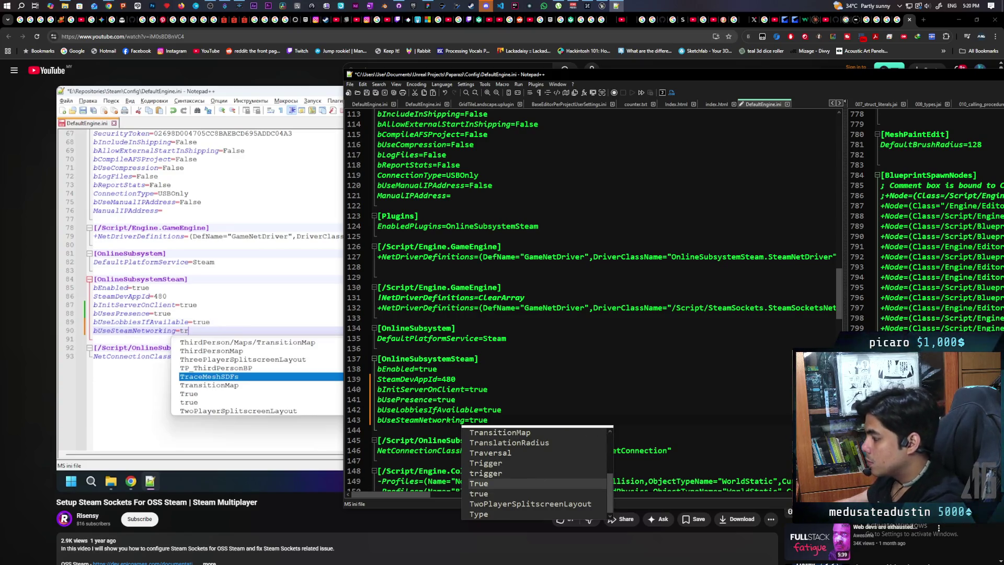
{"action": "left_click", "coordinate": [195, 287]}
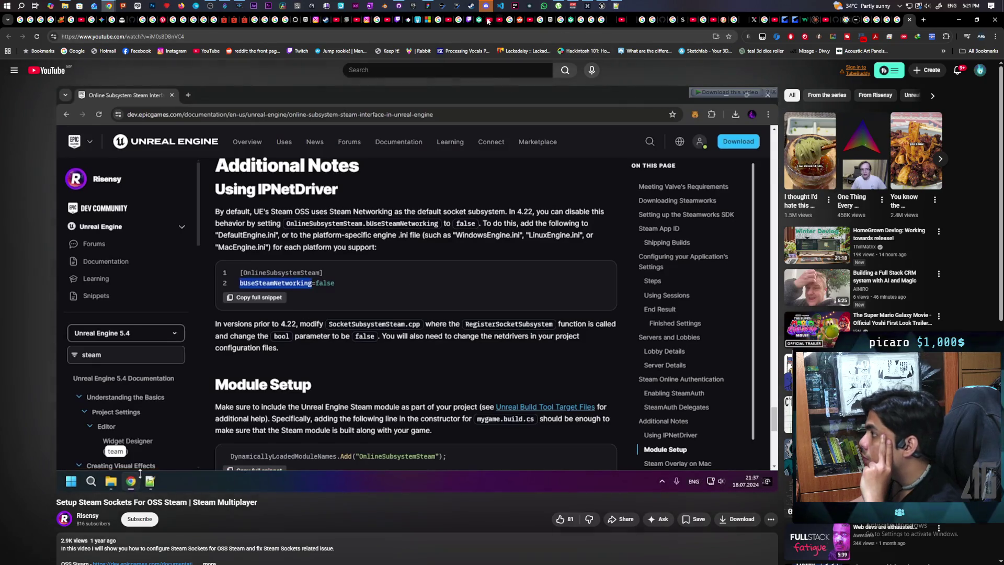
Bring up the file browser showing the Paparazi project's Config folder
{"action": "left_click", "coordinate": [65, 6]}
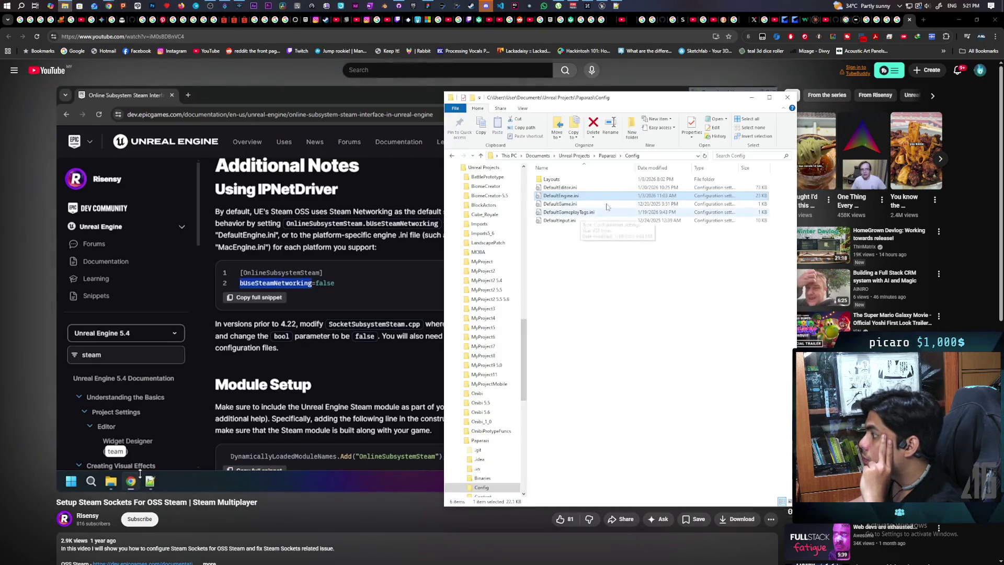
Browse from the Paparazi project folder into Plugins\AdvancedSessionsPlugin\AdvancedSessions
{"action": "left_click", "coordinate": [607, 155]}
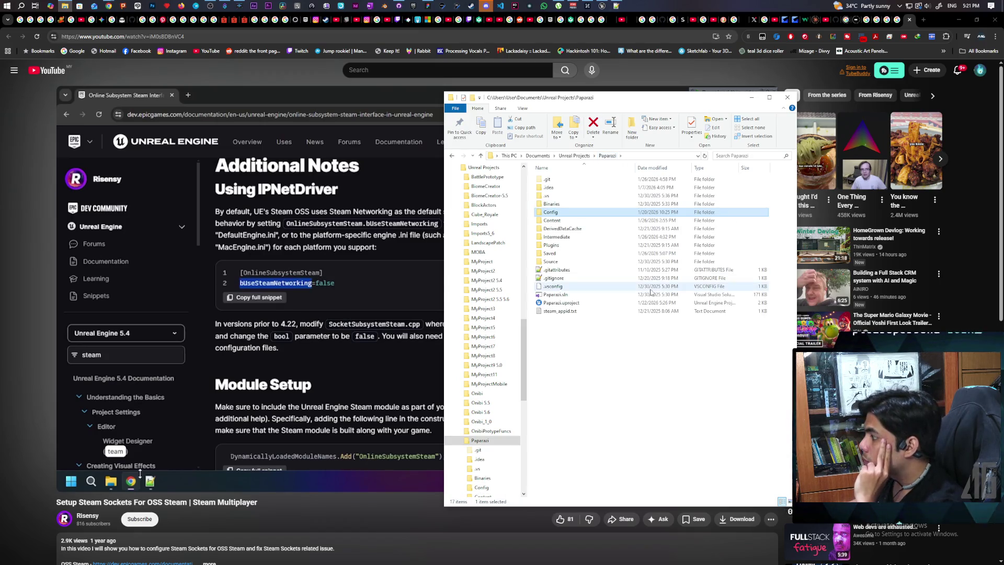
{"action": "double_click", "coordinate": [570, 245]}
{"action": "double_click", "coordinate": [572, 180]}
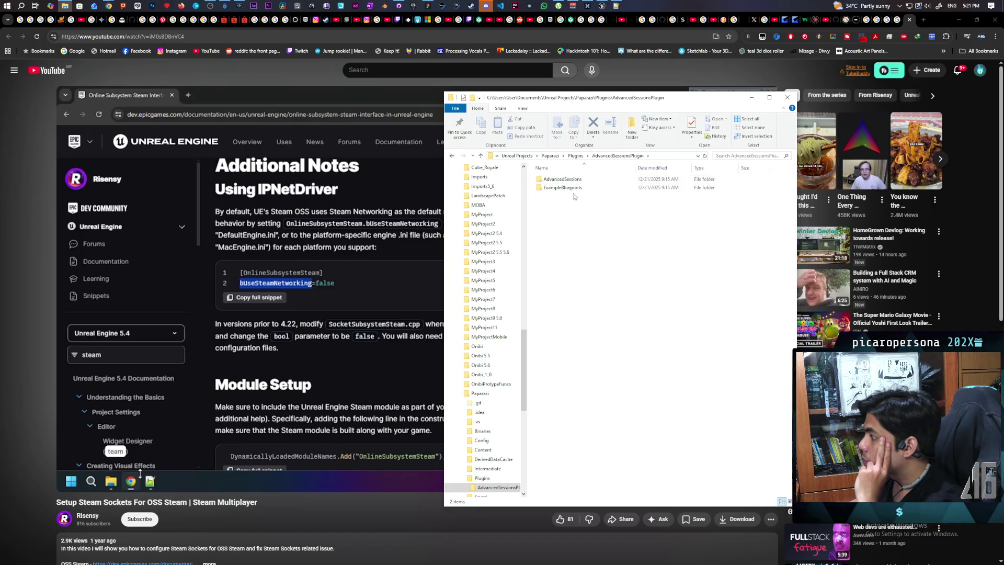
{"action": "double_click", "coordinate": [575, 188]}
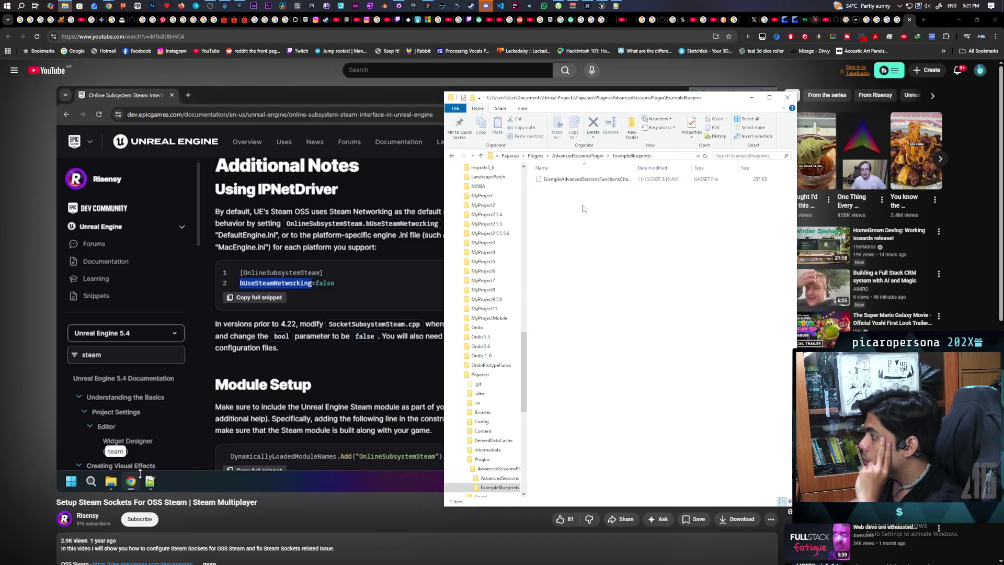
{"action": "left_click", "coordinate": [578, 156]}
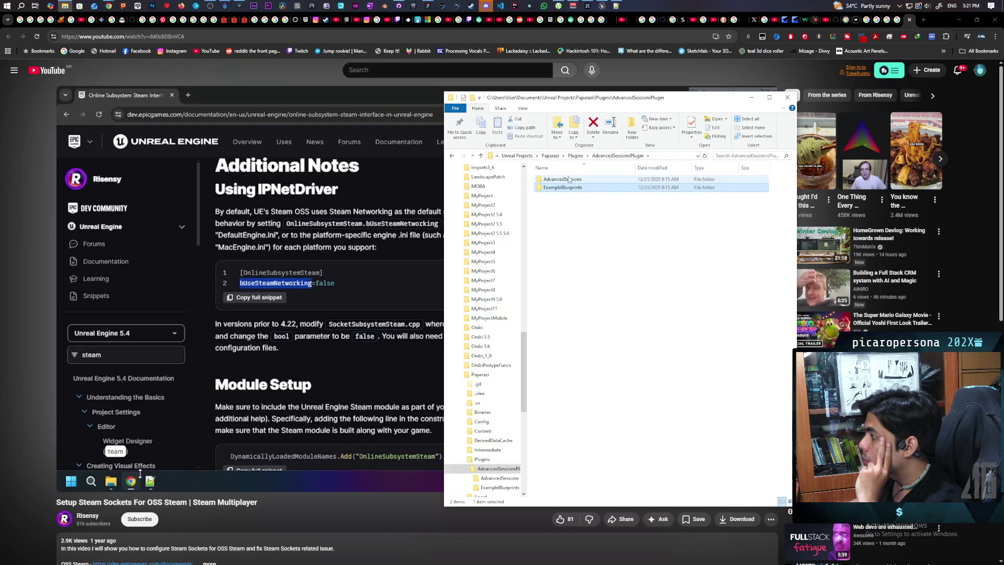
{"action": "double_click", "coordinate": [562, 179]}
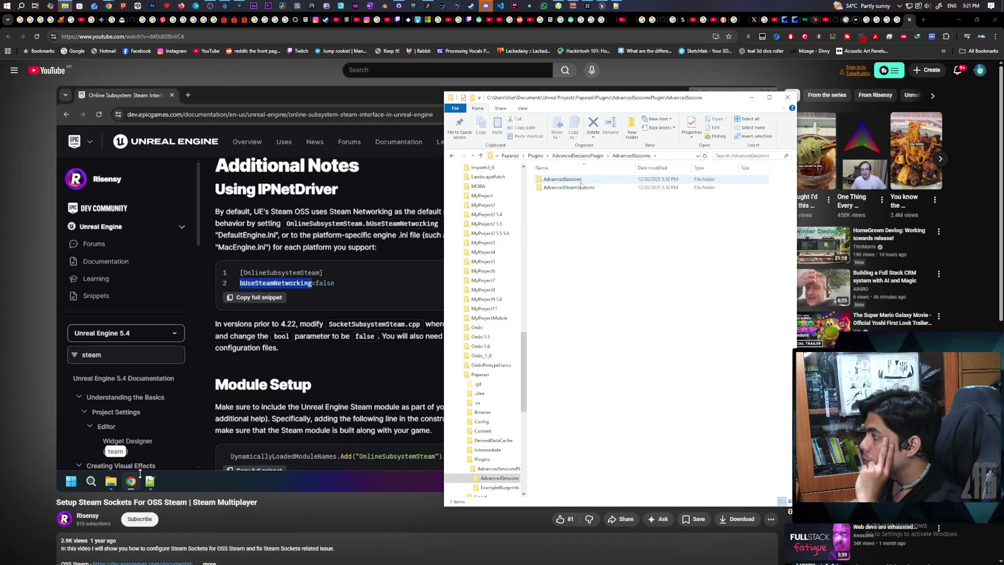
{"action": "left_click", "coordinate": [581, 180]}
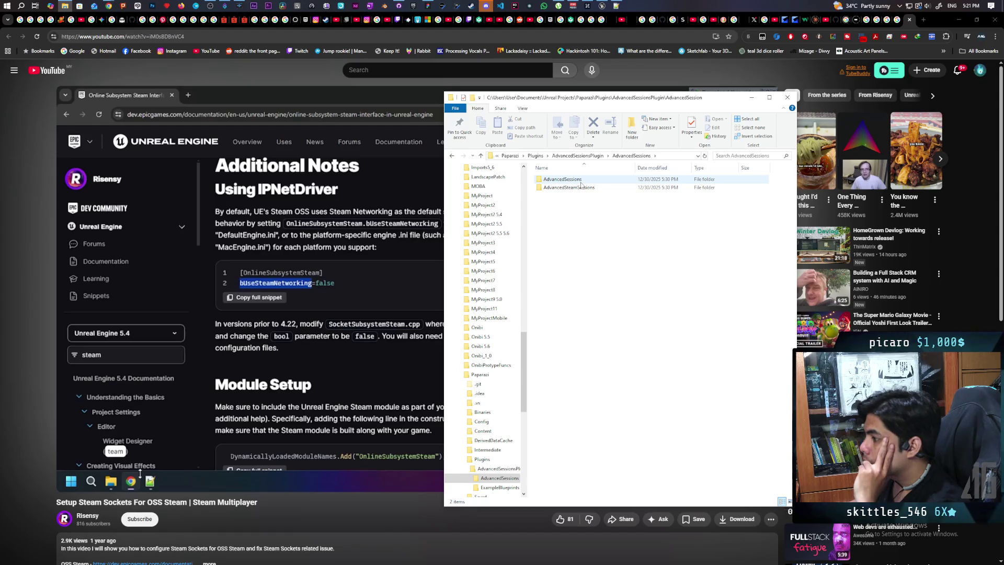
Play the tutorial and pause where the Plugins list shows Networking > Steam Sockets
{"action": "left_click", "coordinate": [395, 259]}
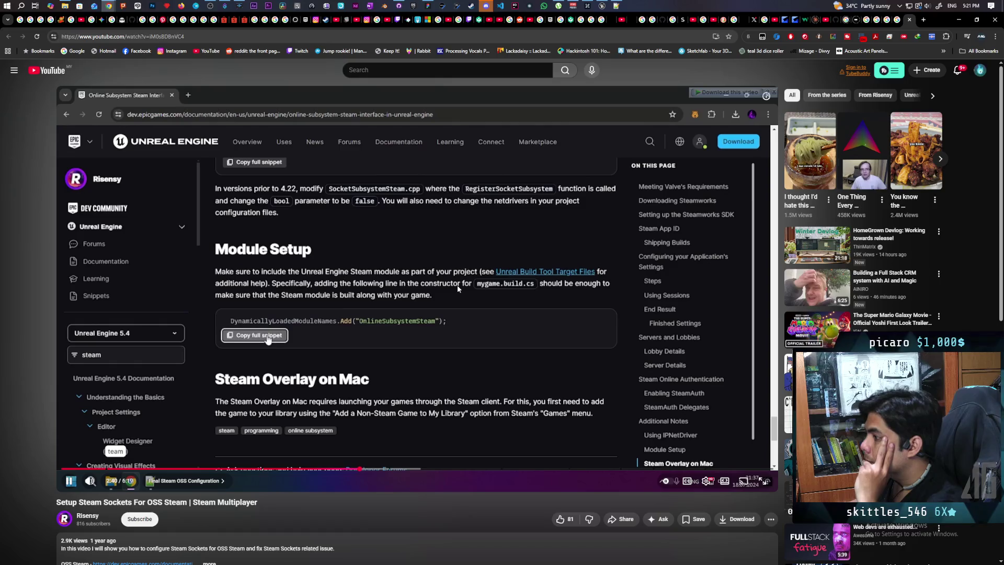
{"action": "left_click", "coordinate": [331, 309]}
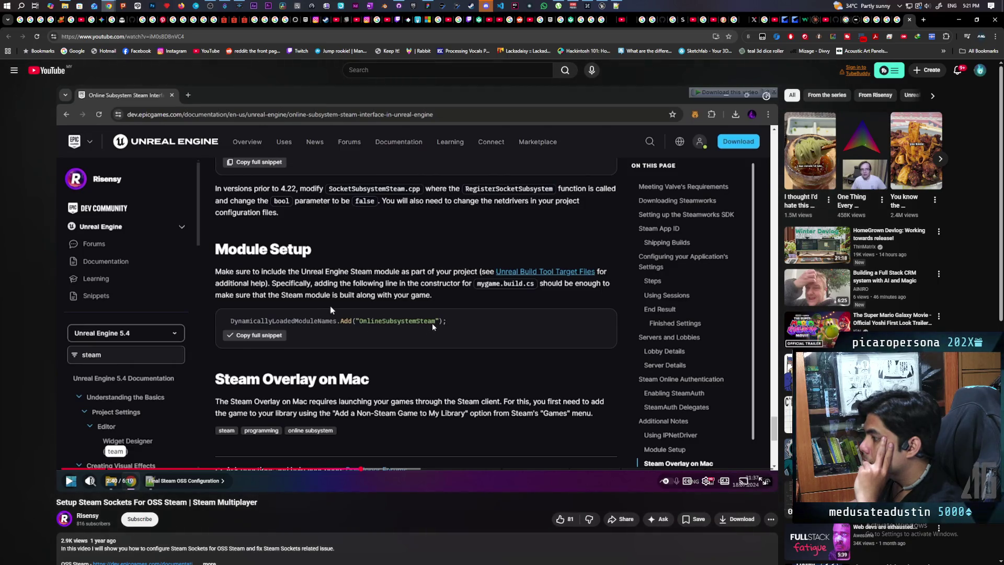
{"action": "left_click", "coordinate": [330, 308]}
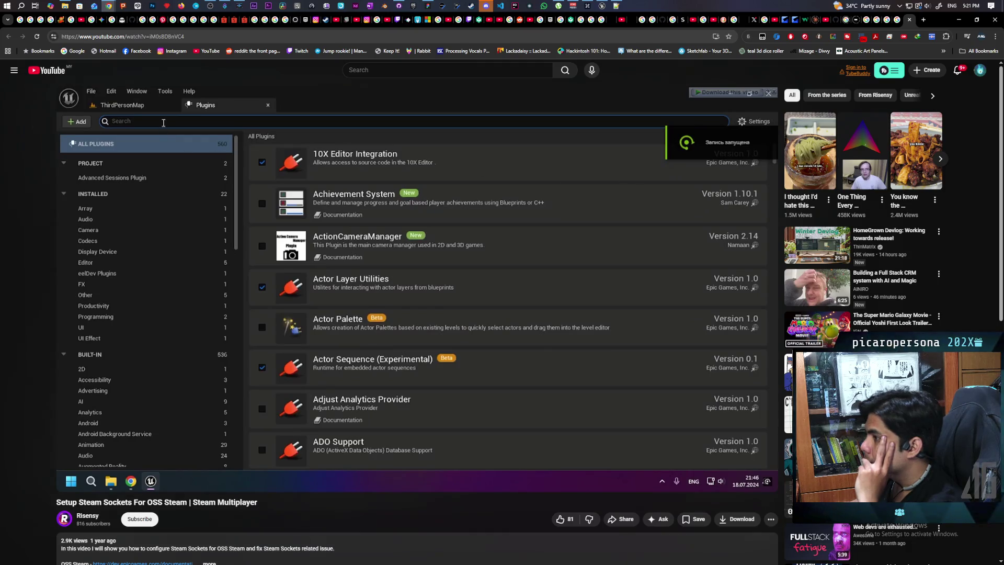
{"action": "mouse_move", "coordinate": [461, 308]}
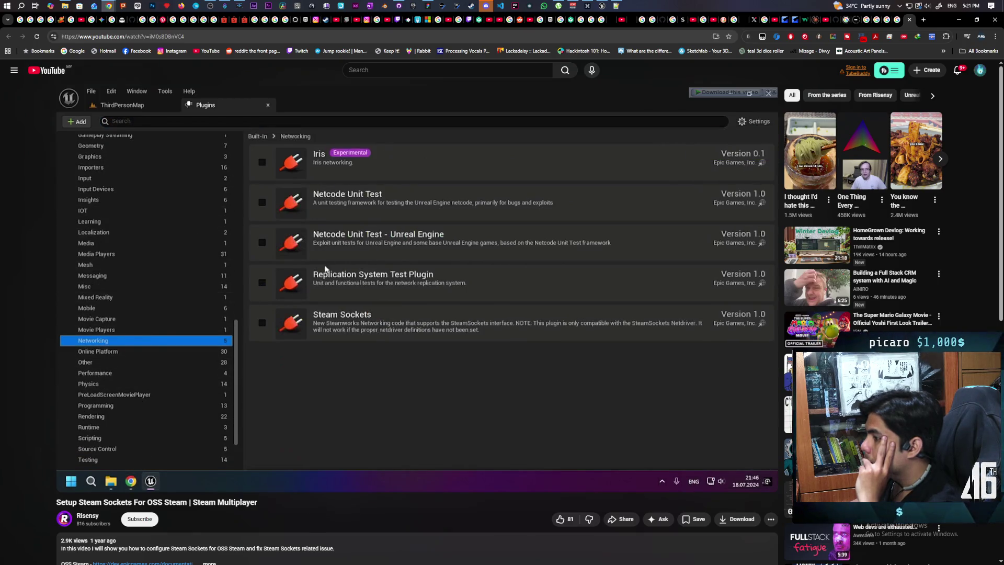
{"action": "left_click", "coordinate": [461, 267]}
Filter the Unreal Editor's Plugins list by 'steam' to confirm Steam Sockets, then resume the tutorial
{"action": "left_click", "coordinate": [600, 6]}
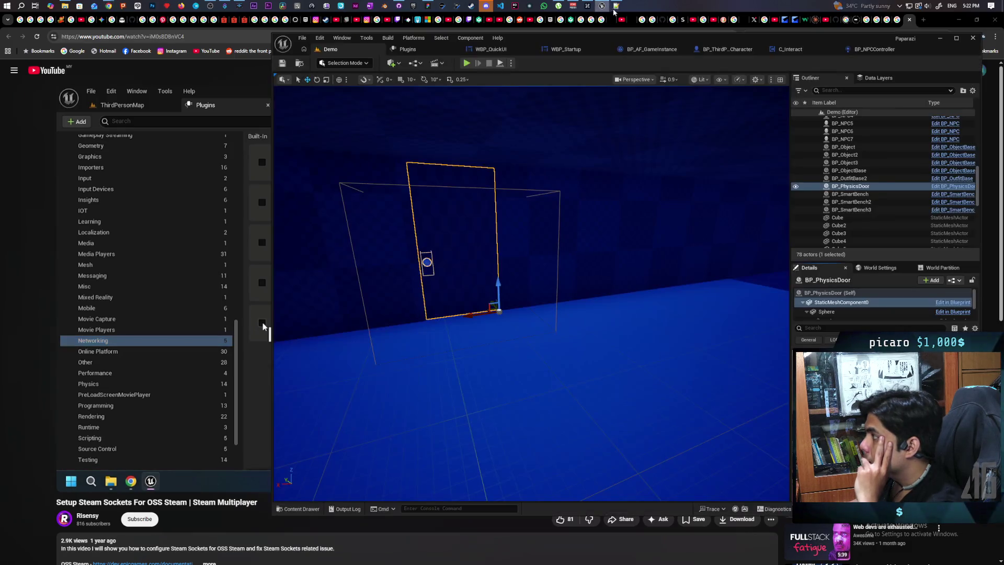
{"action": "left_click", "coordinate": [407, 49]}
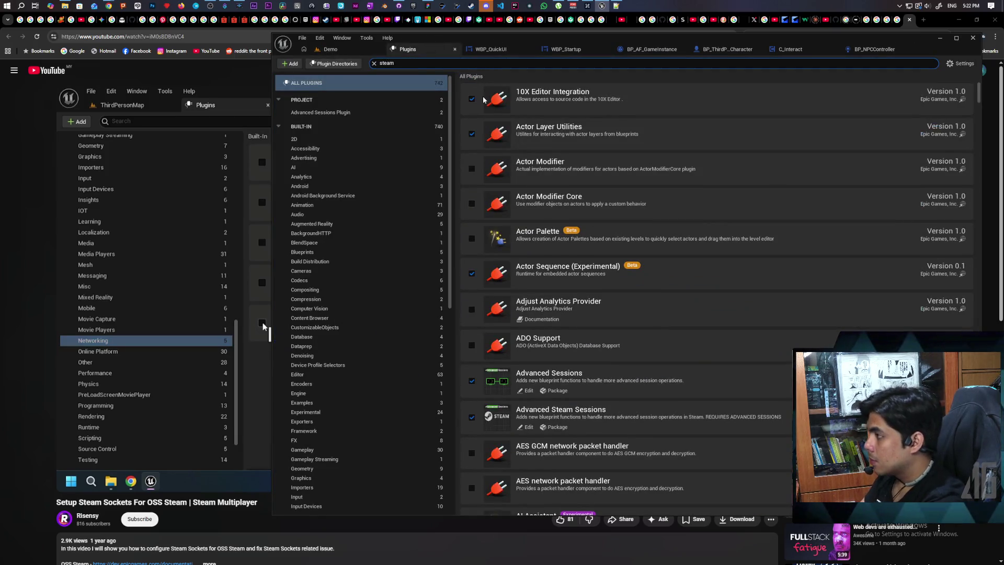
{"action": "type", "text": "steam"}
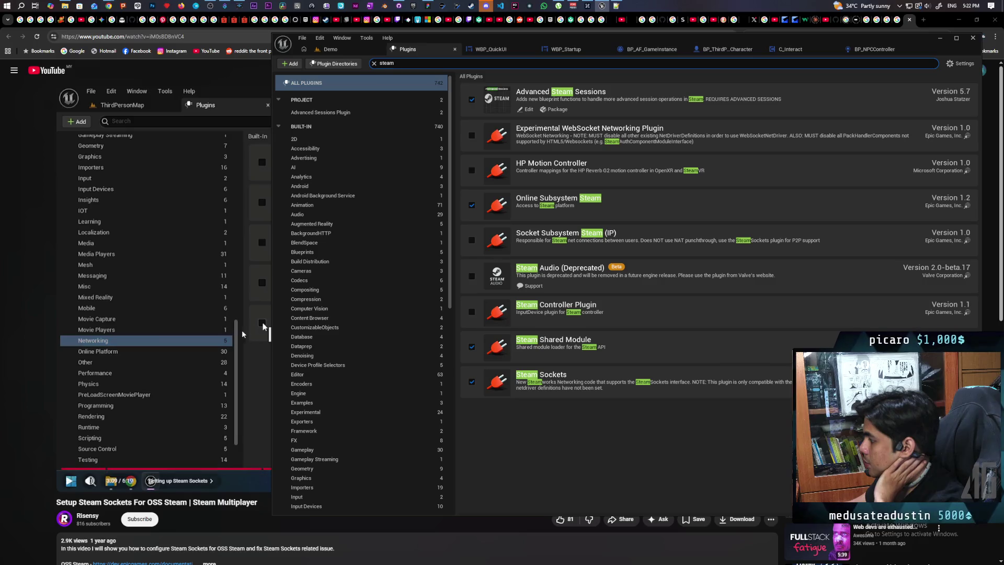
{"action": "left_click", "coordinate": [221, 303]}
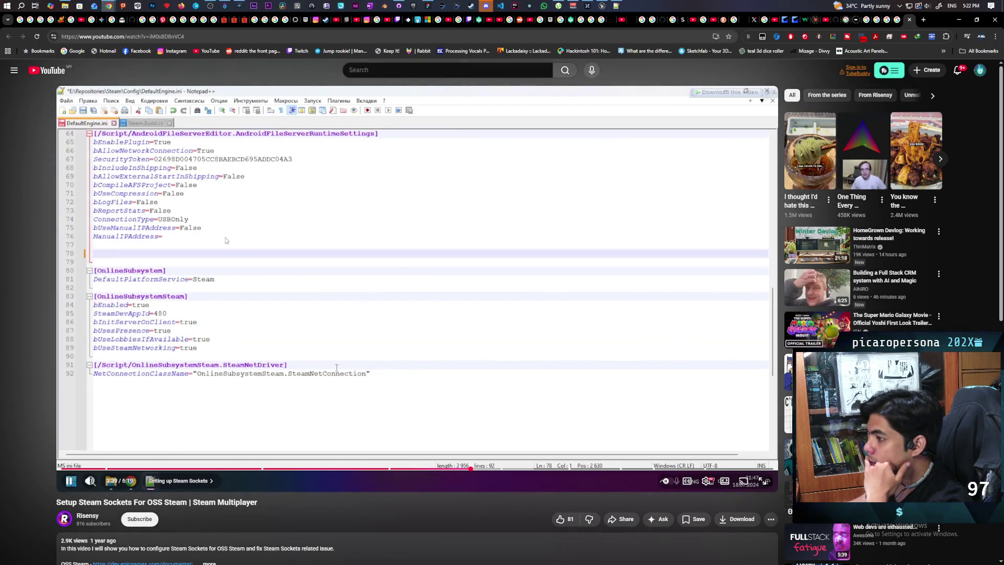
Pause the tutorial at its ClearArray and SteamSocketsNetDriver definition and compare it with the project's DefaultEngine.ini
{"action": "left_click", "coordinate": [256, 239]}
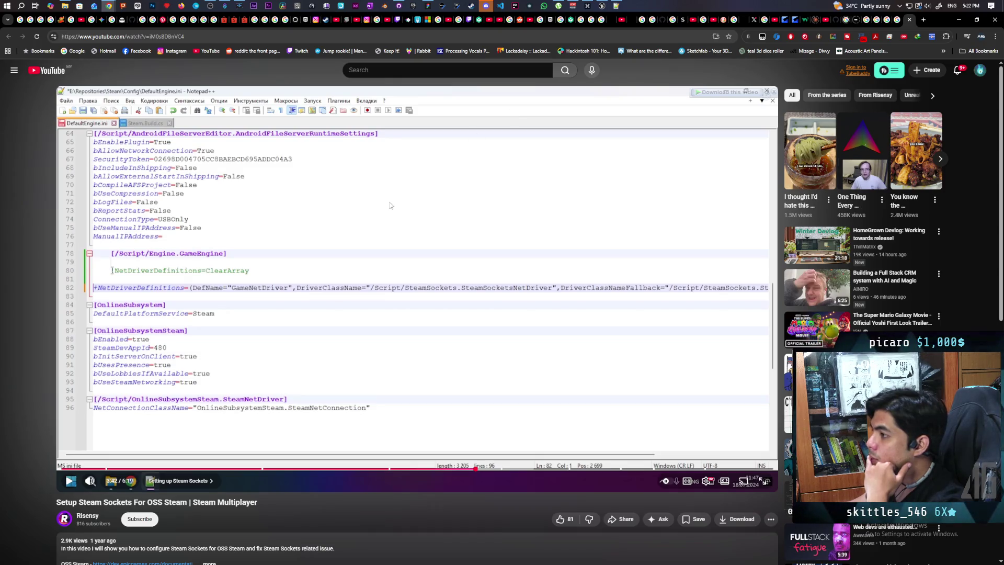
{"action": "left_click", "coordinate": [616, 6]}
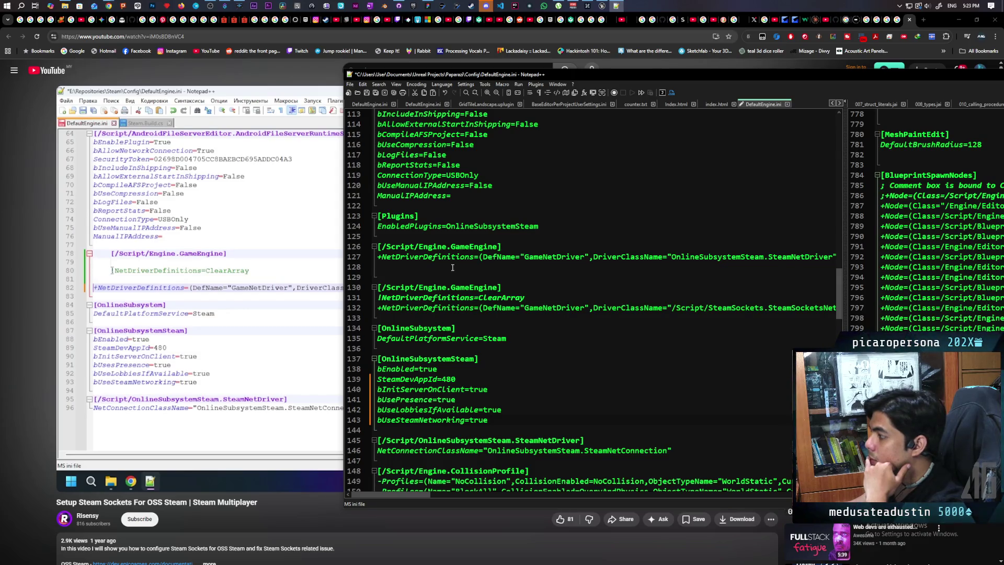
{"action": "left_click", "coordinate": [240, 292]}
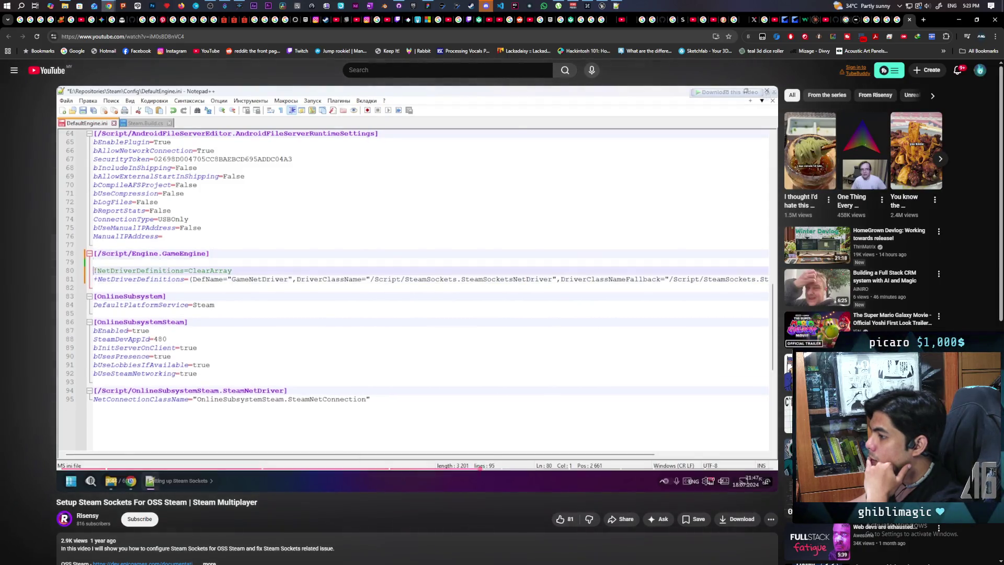
{"action": "left_click", "coordinate": [239, 291]}
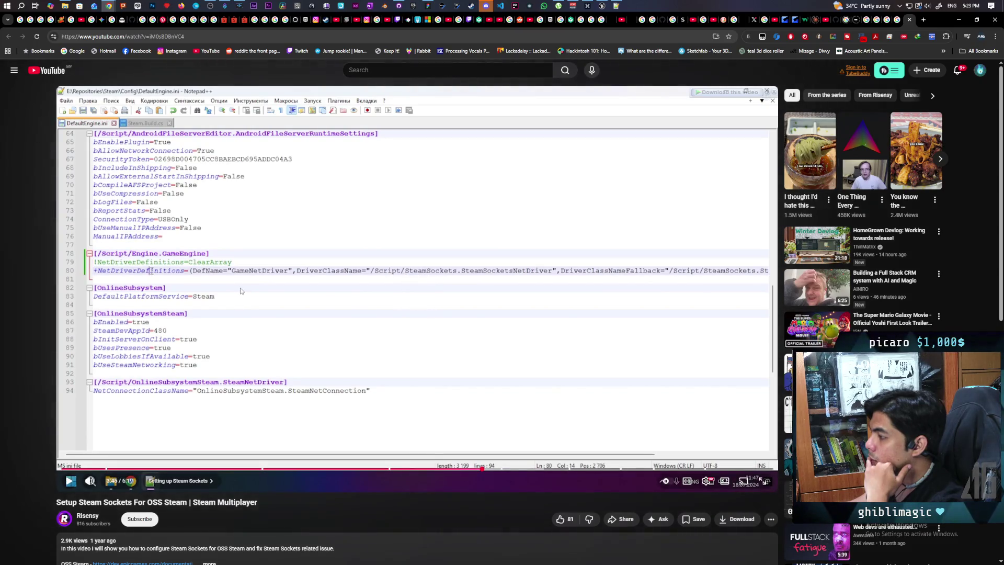
{"action": "left_click", "coordinate": [616, 6]}
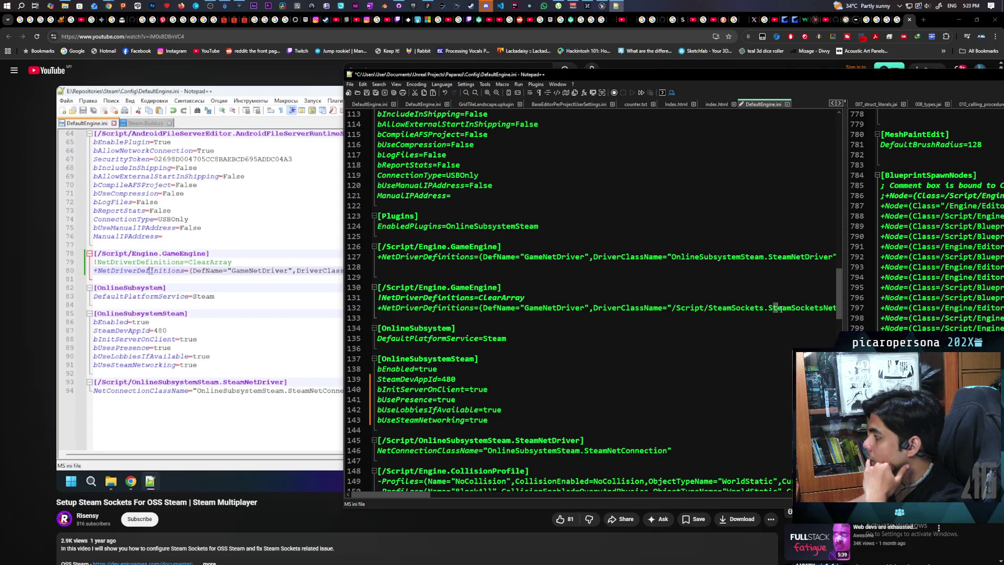
Select the SteamSocketsNetDriver part of line 132, then pause the tutorial where it adds bAllowP2PPacketRelay
{"action": "left_click_drag", "start_coordinate": [776, 308], "coordinate": [853, 308]}
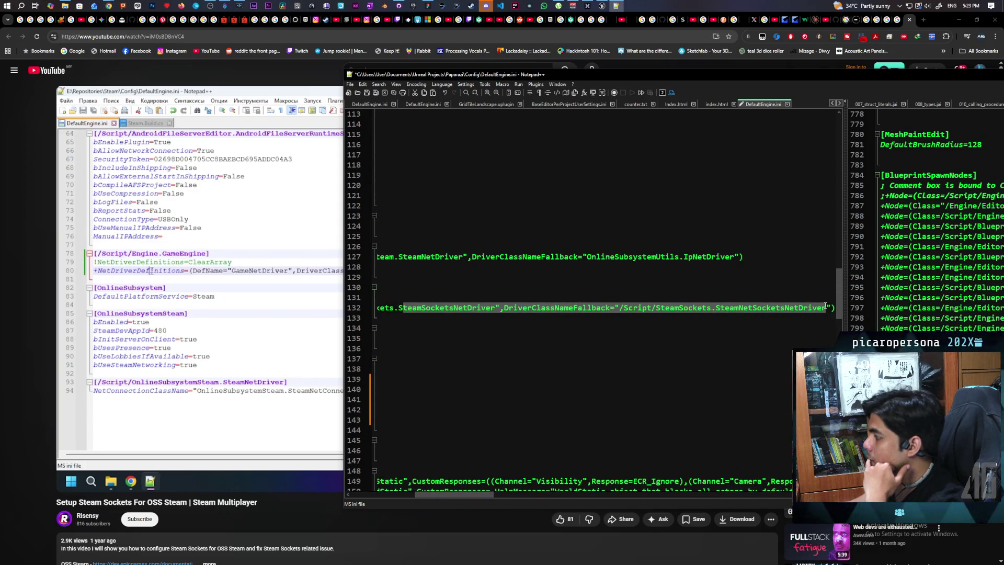
{"action": "left_click", "coordinate": [356, 311]}
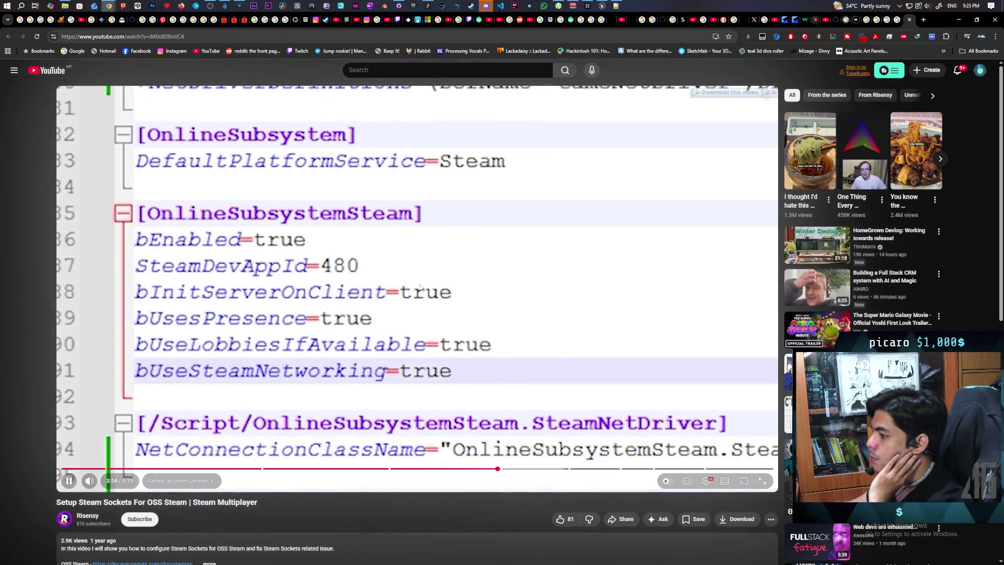
{"action": "left_click", "coordinate": [420, 287]}
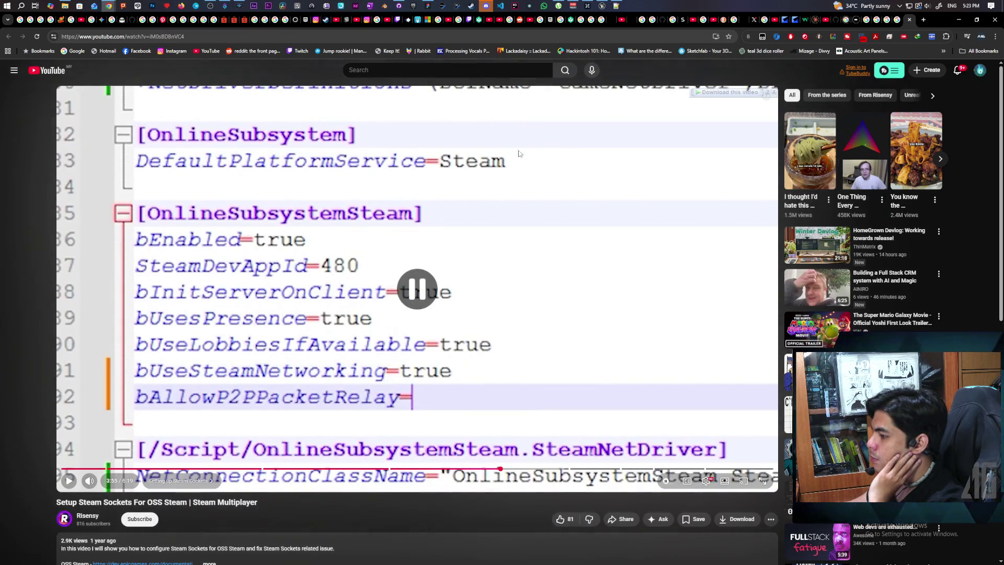
{"action": "left_click", "coordinate": [615, 6]}
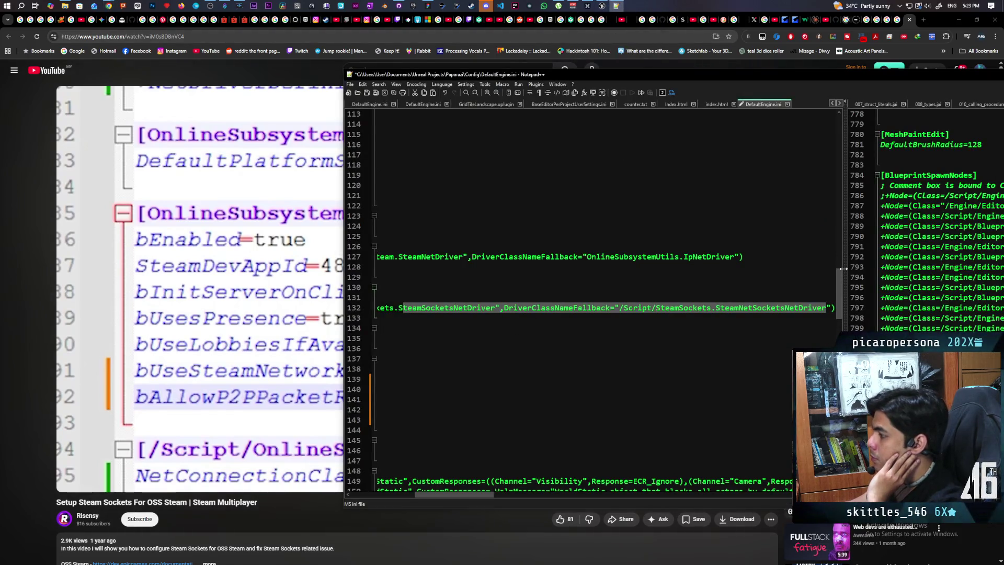
{"action": "left_click_drag", "start_coordinate": [447, 494], "coordinate": [383, 493]}
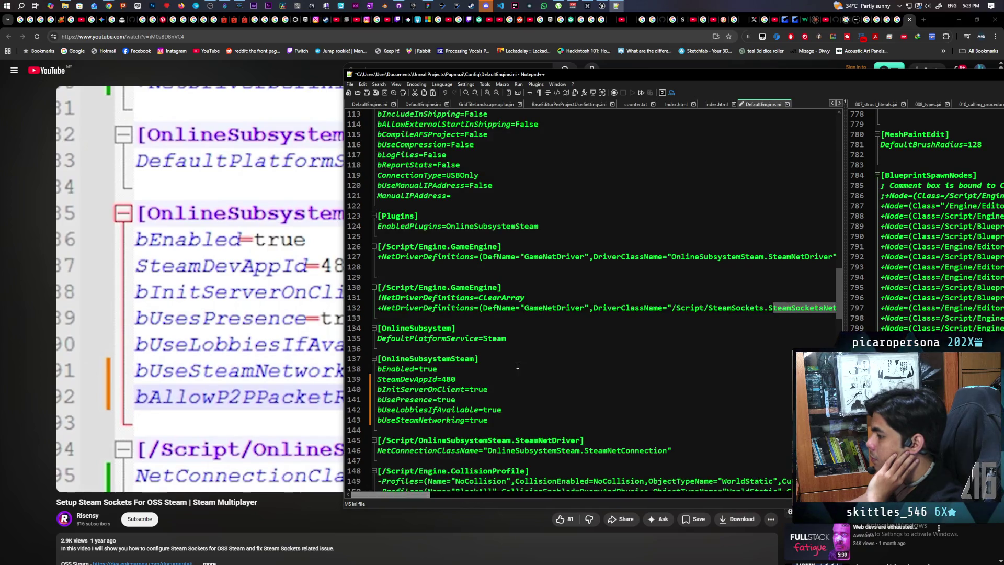
Type bAllowP2PPacketRelay=true on a new line below bUseSteamNetworking=true, then go back to the video
{"action": "scroll", "coordinate": [518, 365], "scroll_direction": "down", "scroll_amount": 5}
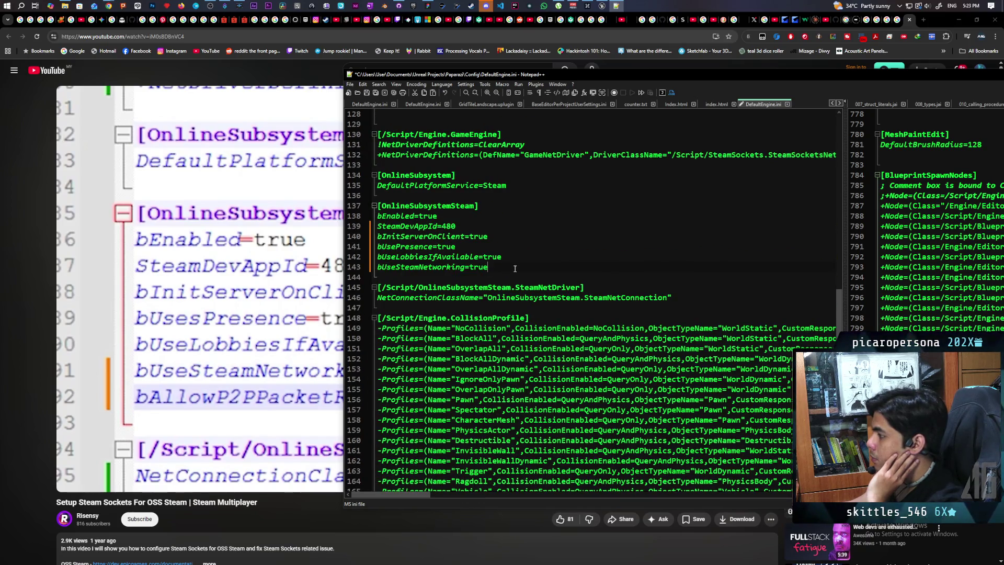
{"action": "key", "text": "Return"}
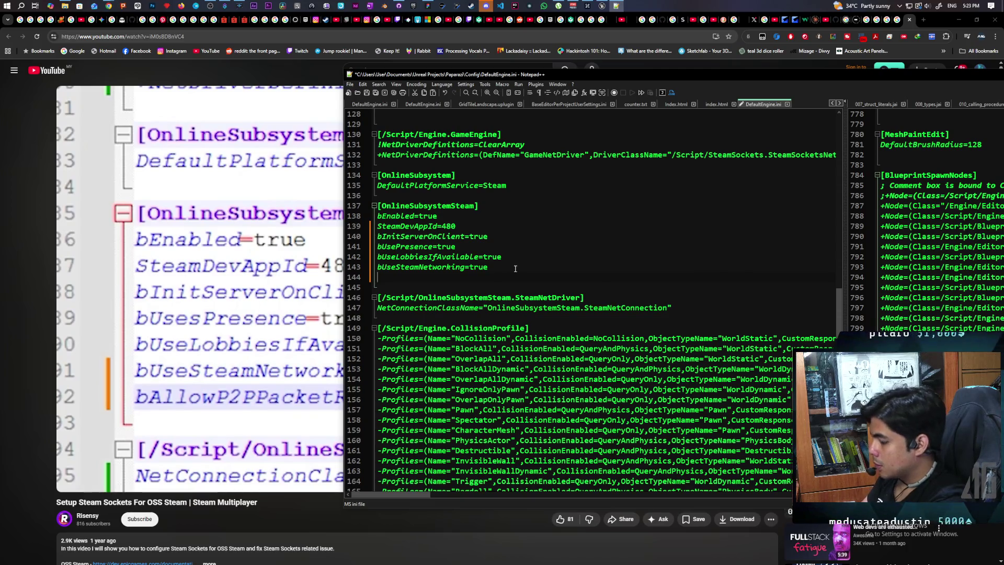
{"action": "type", "text": "bAllow"}
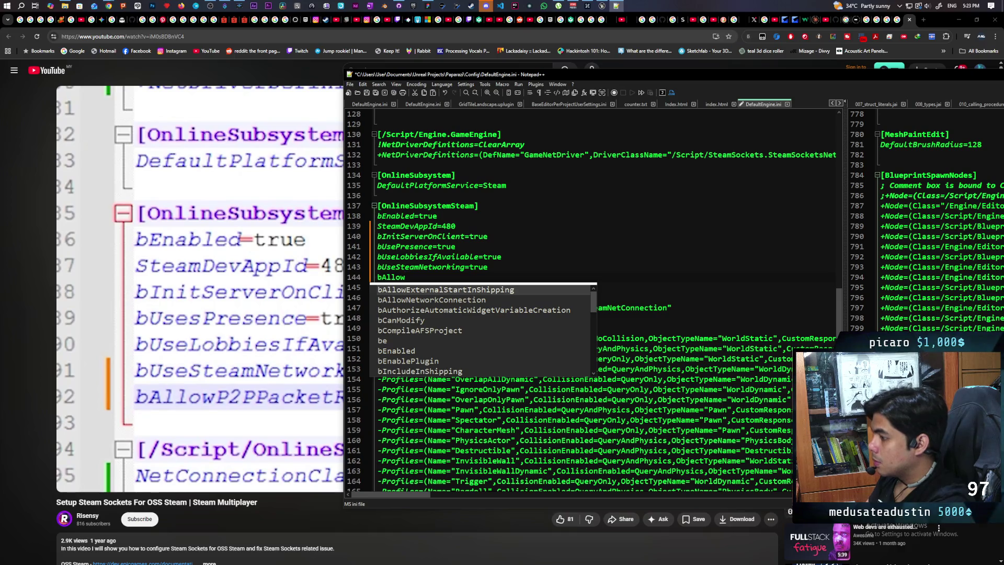
{"action": "type", "text": "P2PPacket"}
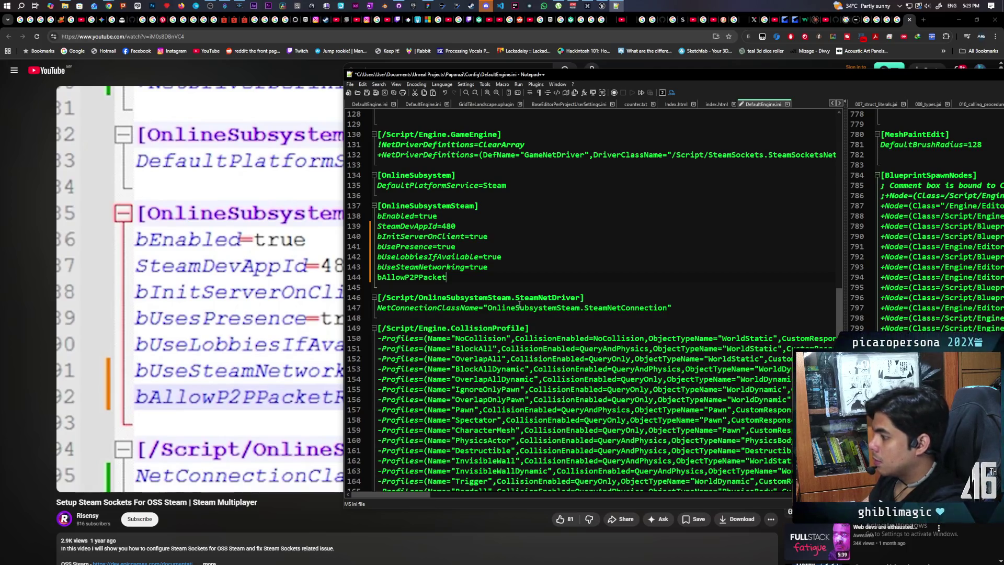
{"action": "mouse_move", "coordinate": [518, 77]}
{"action": "left_mouse_down"}
{"action": "mouse_move", "coordinate": [685, 72]}
{"action": "mouse_move", "coordinate": [663, 65]}
{"action": "left_mouse_up"}
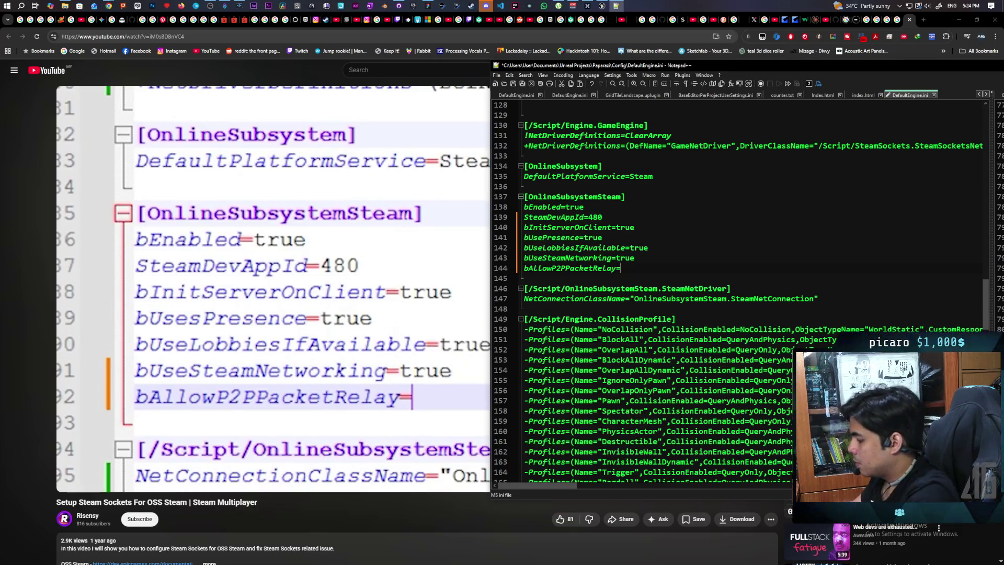
{"action": "type", "text": "true"}
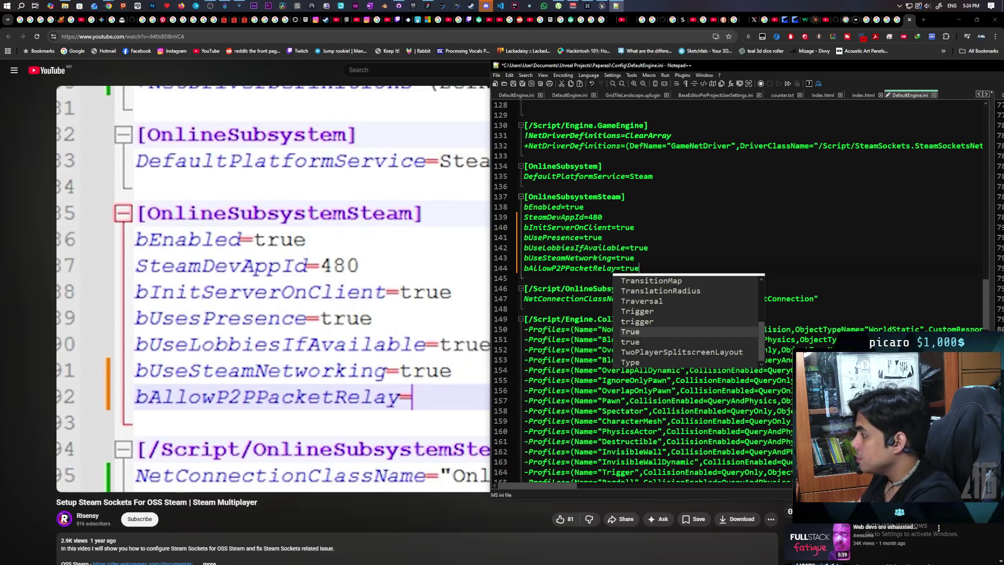
{"action": "key", "text": "Escape"}
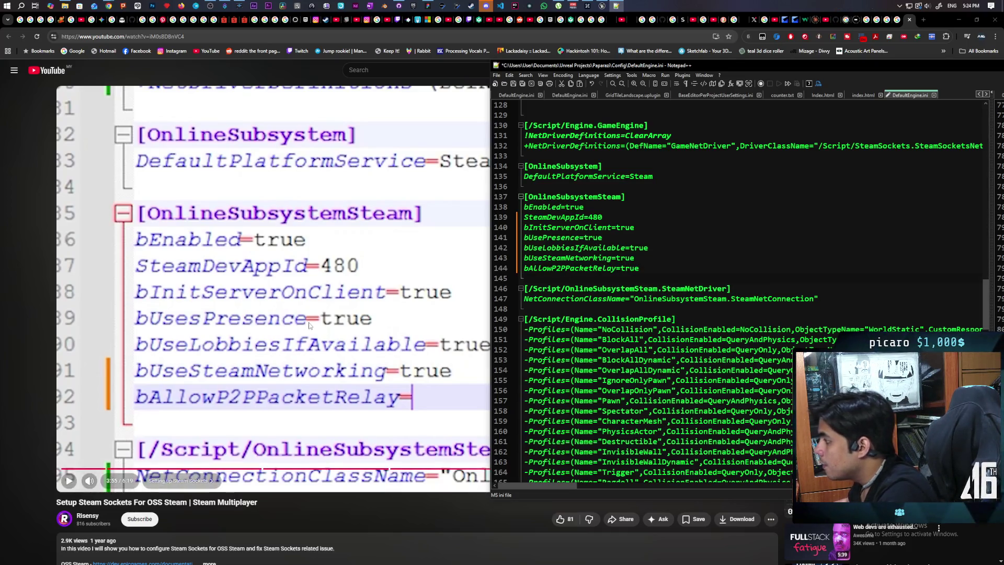
{"action": "left_click", "coordinate": [309, 326]}
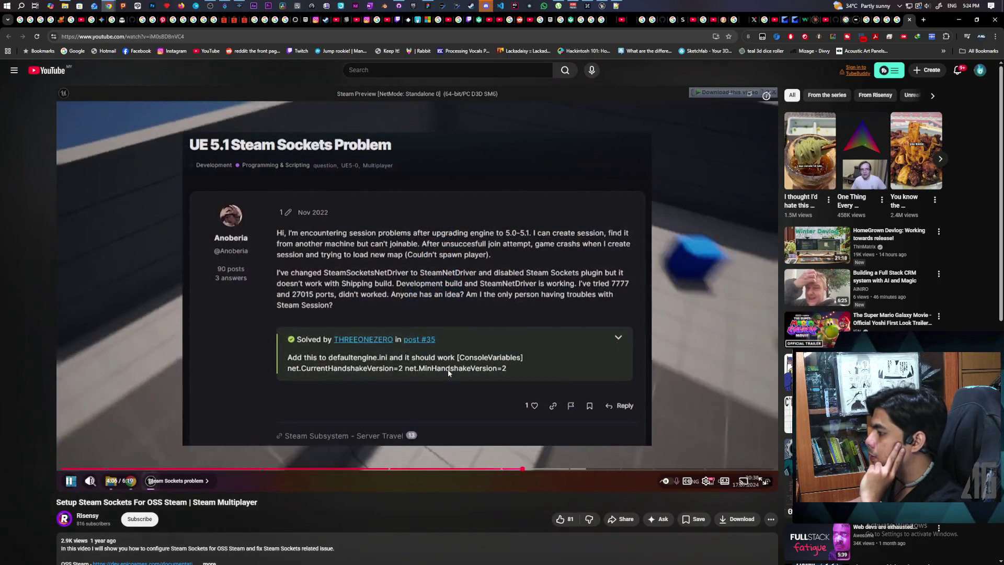
Pause and resume the tutorial past the forum fix and Steam Preview demo until SteamSettings.ini appears
{"action": "left_click", "coordinate": [461, 369]}
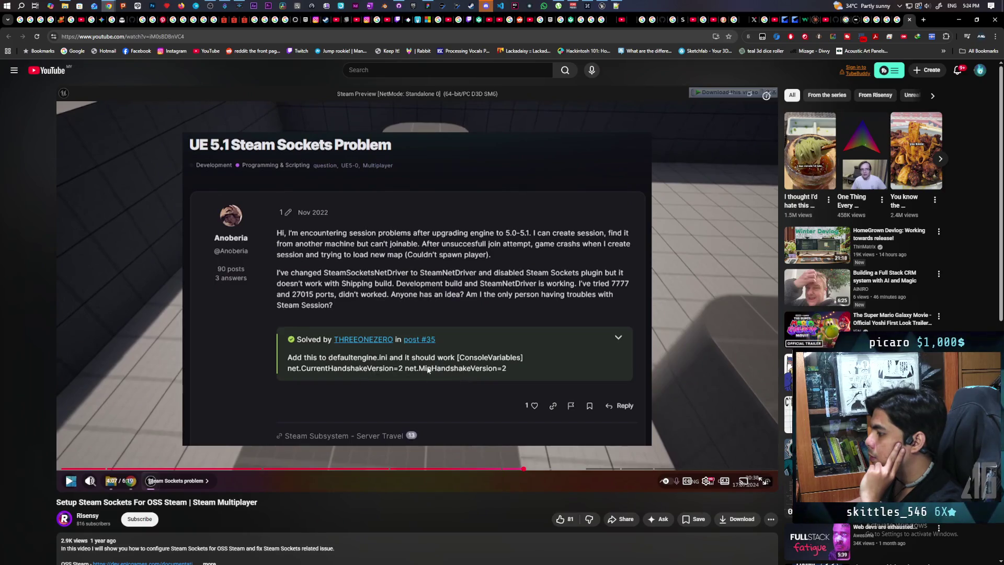
{"action": "left_click", "coordinate": [431, 380]}
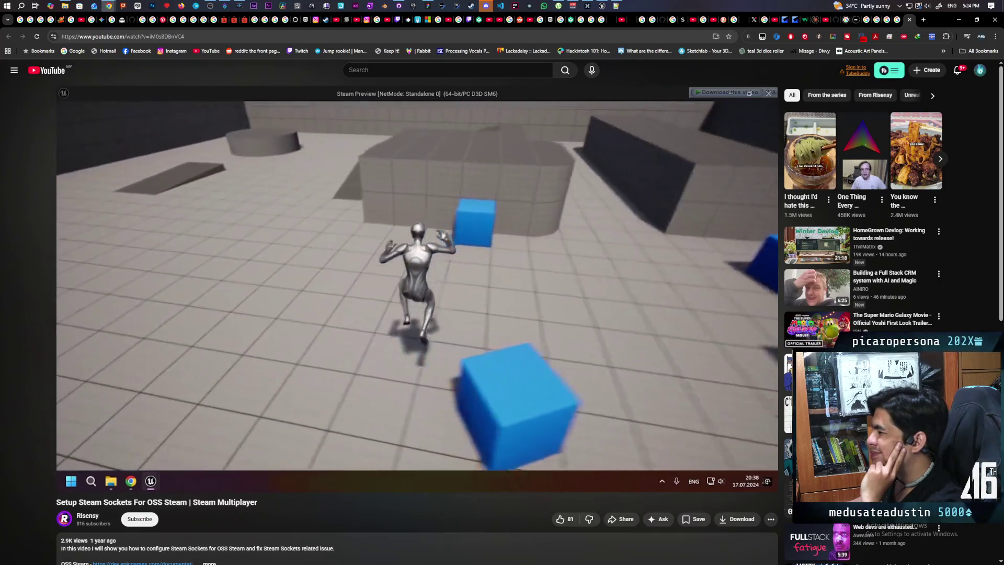
{"action": "left_click", "coordinate": [471, 340]}
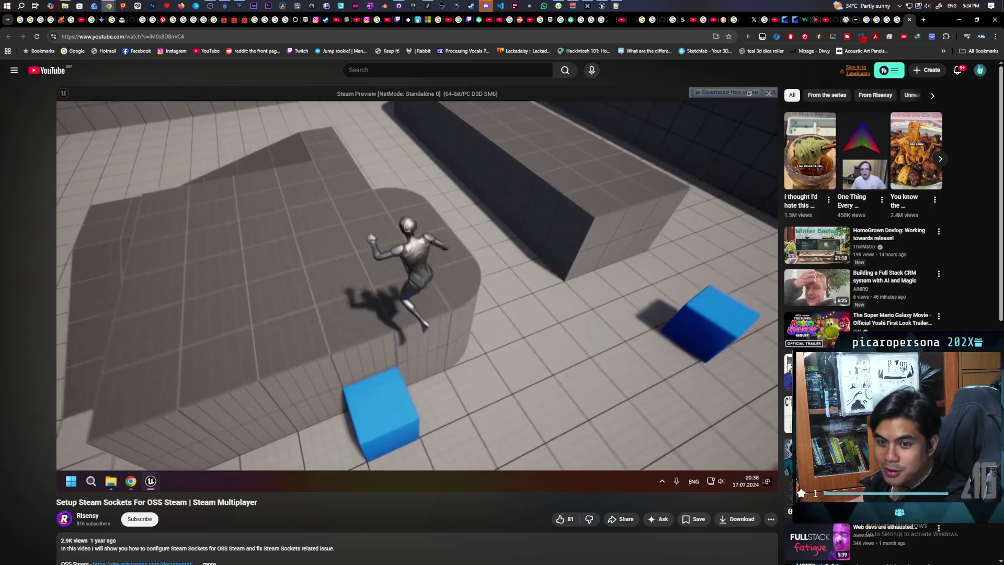
{"action": "left_click", "coordinate": [497, 293]}
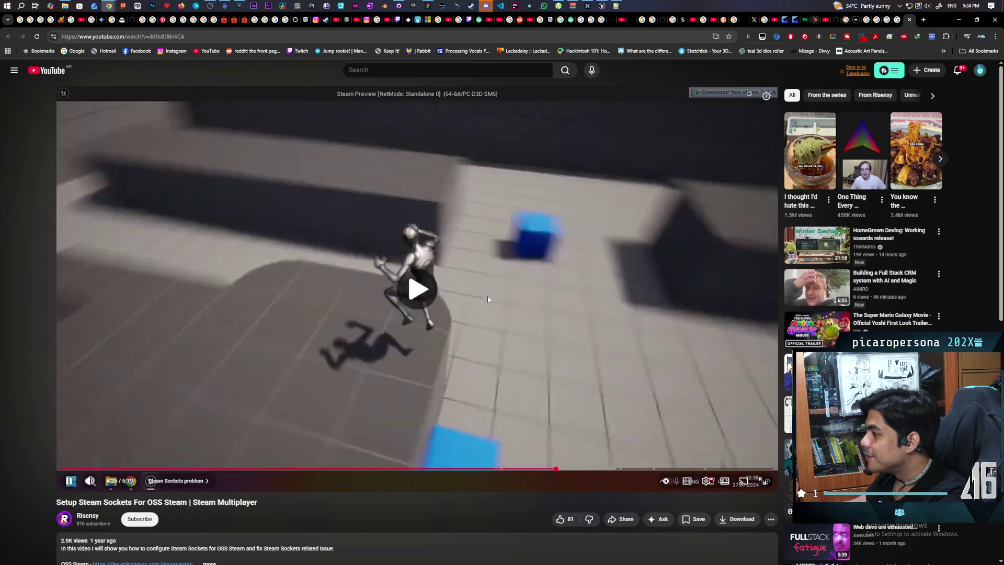
{"action": "left_click", "coordinate": [458, 290]}
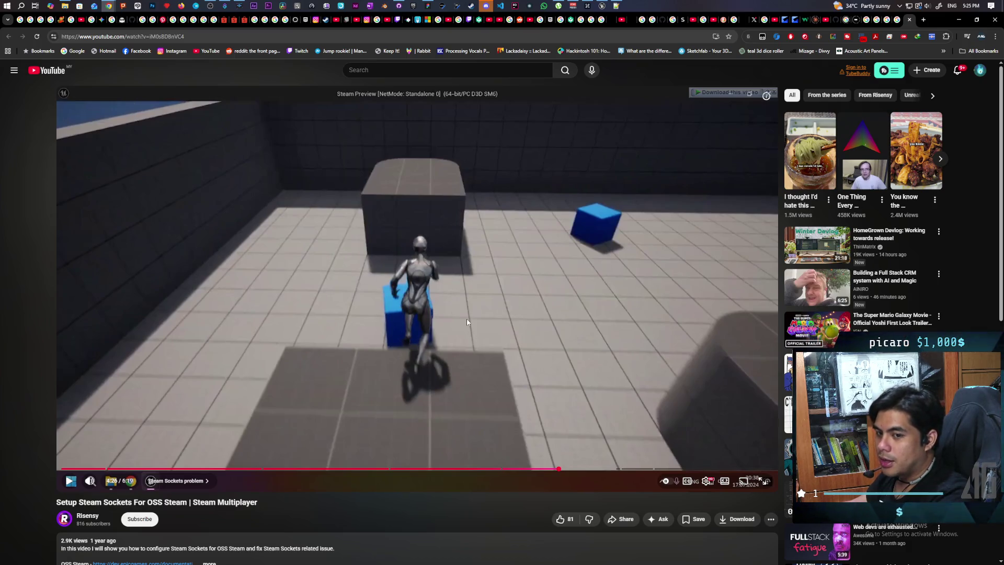
{"action": "left_click", "coordinate": [476, 263]}
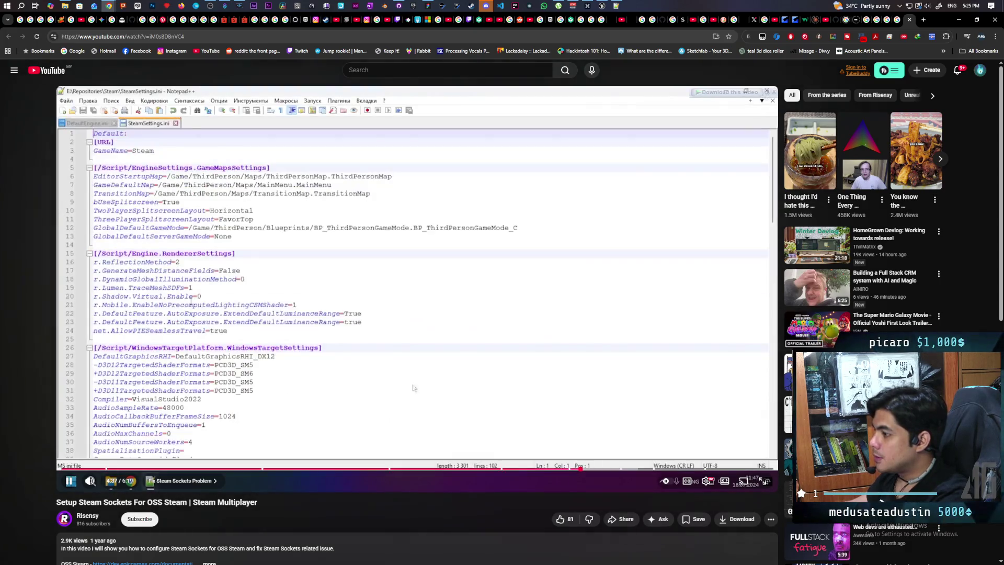
Pause the tutorial on SteamSettings.ini and open the Paparazi project's Config folder in File Explorer
{"action": "left_click", "coordinate": [431, 375]}
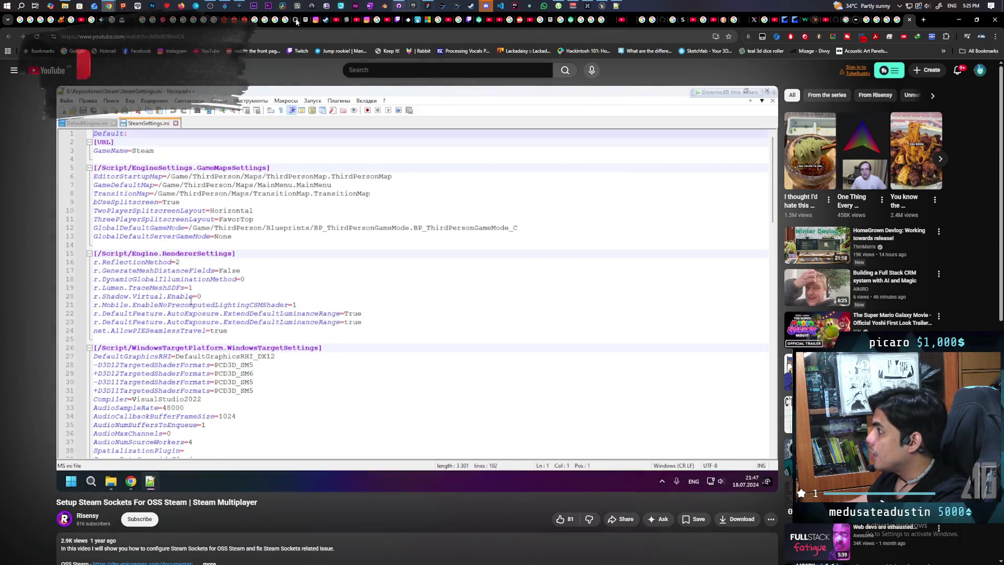
{"action": "mouse_move", "coordinate": [616, 6]}
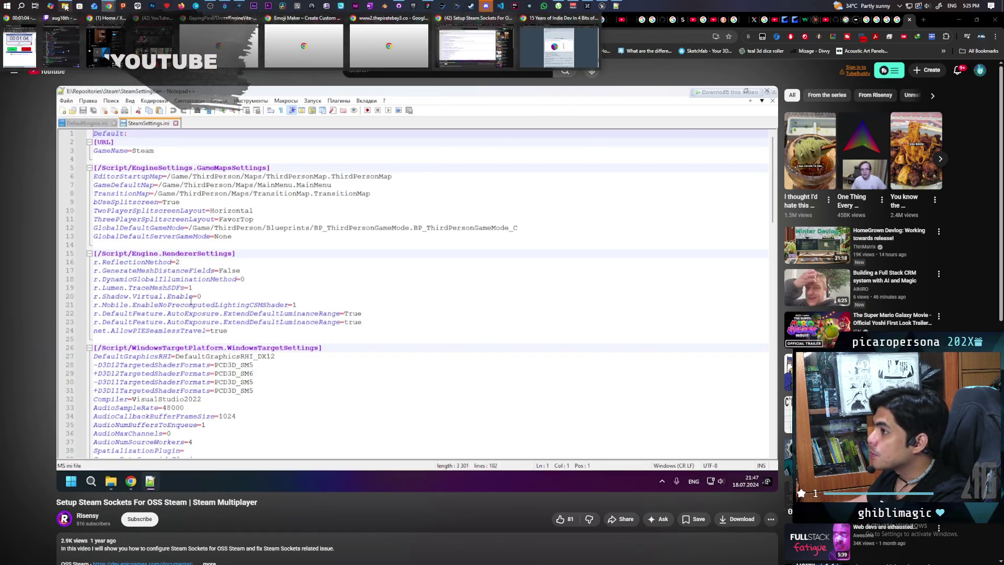
{"action": "left_click", "coordinate": [561, 64]}
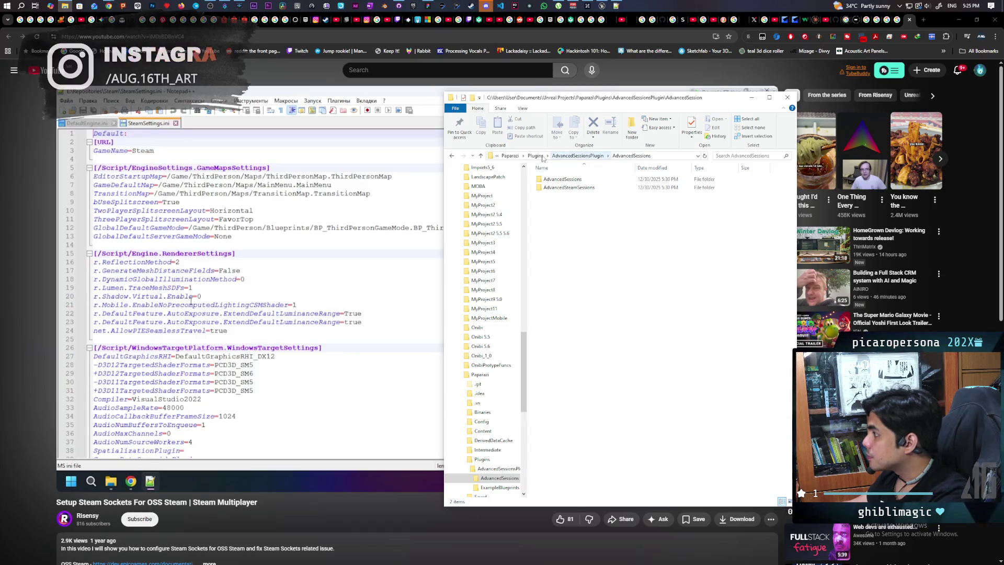
{"action": "left_click", "coordinate": [510, 155]}
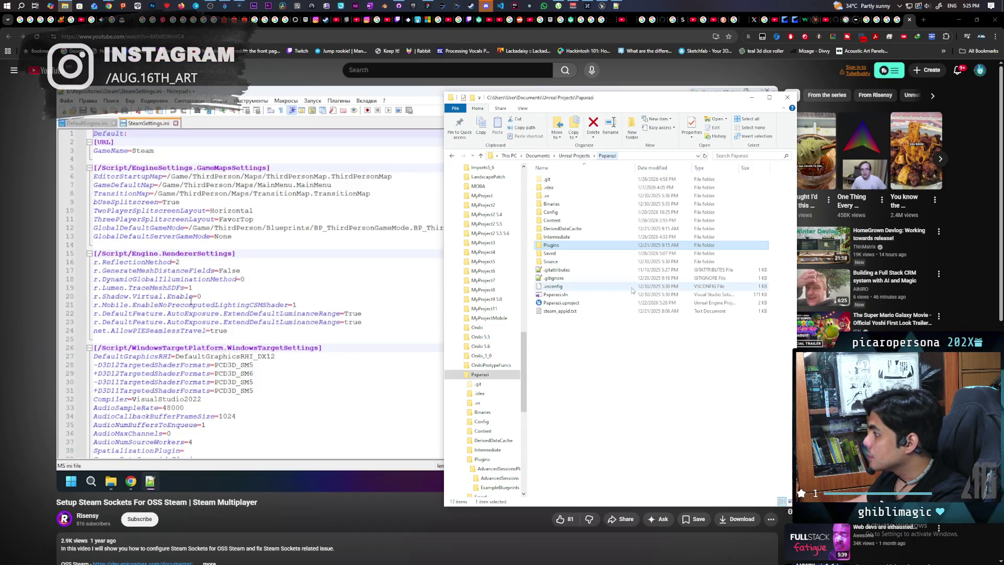
{"action": "double_click", "coordinate": [575, 212]}
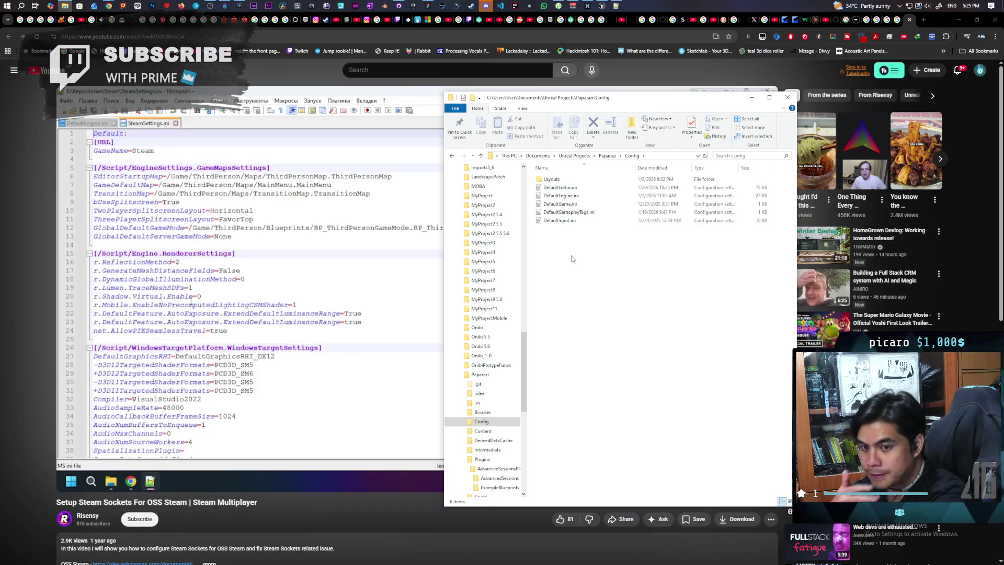
Rewind the tutorial, return to the Paparazi folder, and check that steam_appid.txt contains 480
{"action": "left_click", "coordinate": [300, 258]}
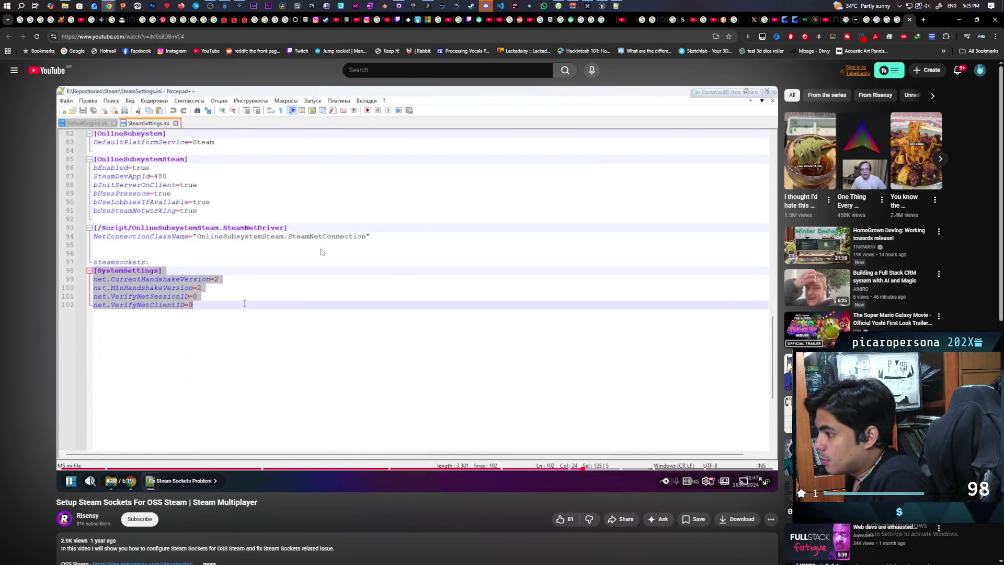
{"action": "key", "text": "j"}
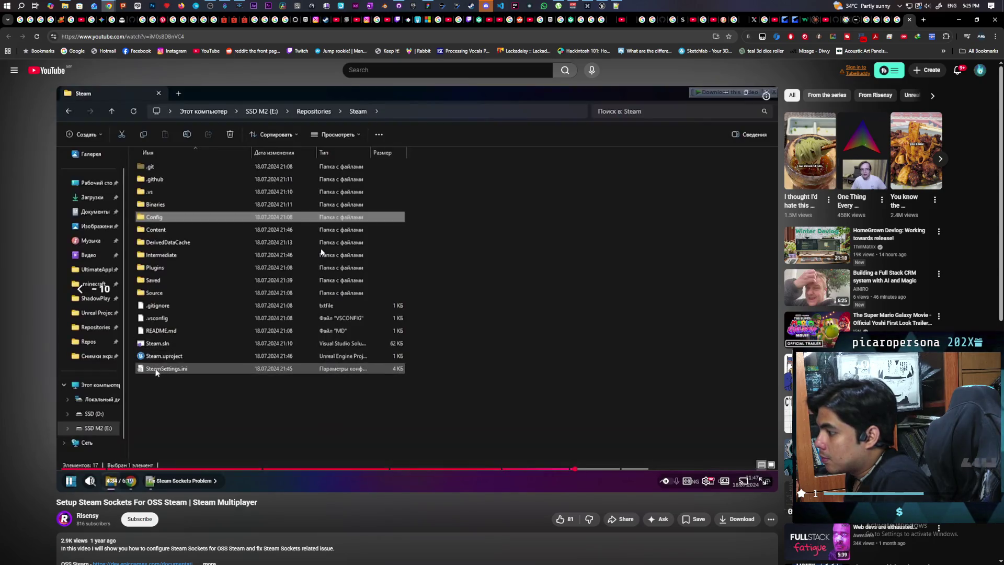
{"action": "key", "text": "k"}
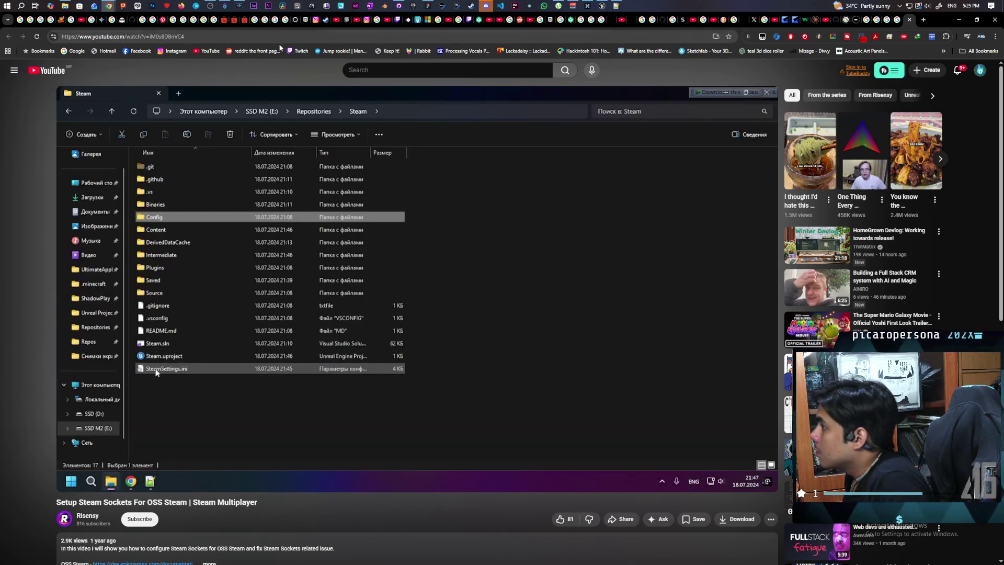
{"action": "left_click", "coordinate": [65, 6]}
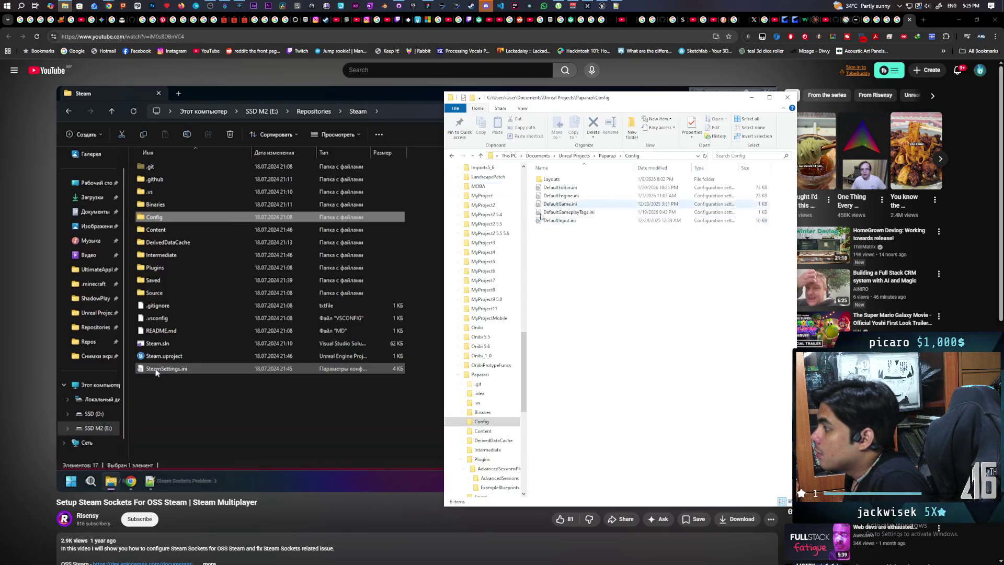
{"action": "left_click", "coordinate": [606, 156]}
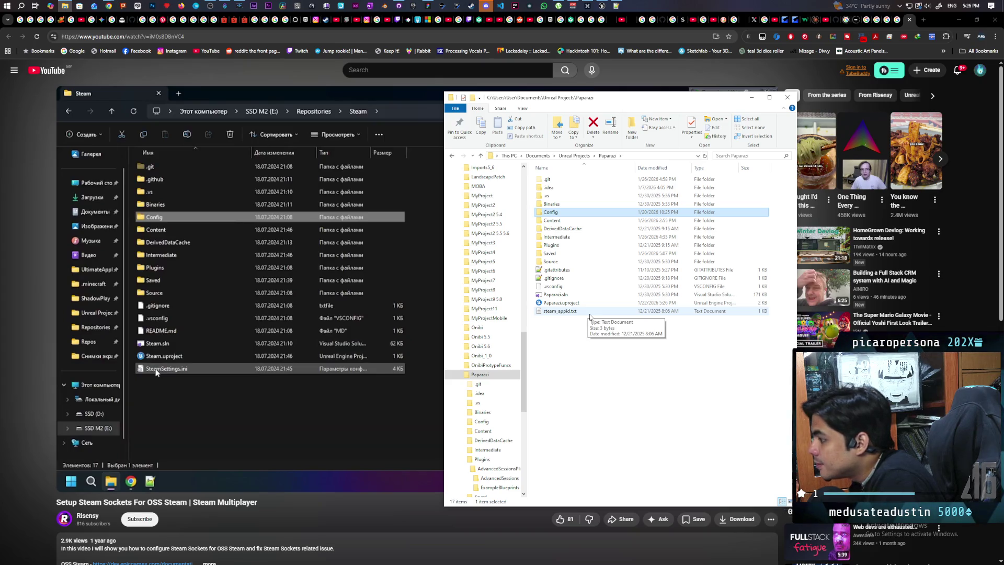
{"action": "double_click", "coordinate": [589, 313]}
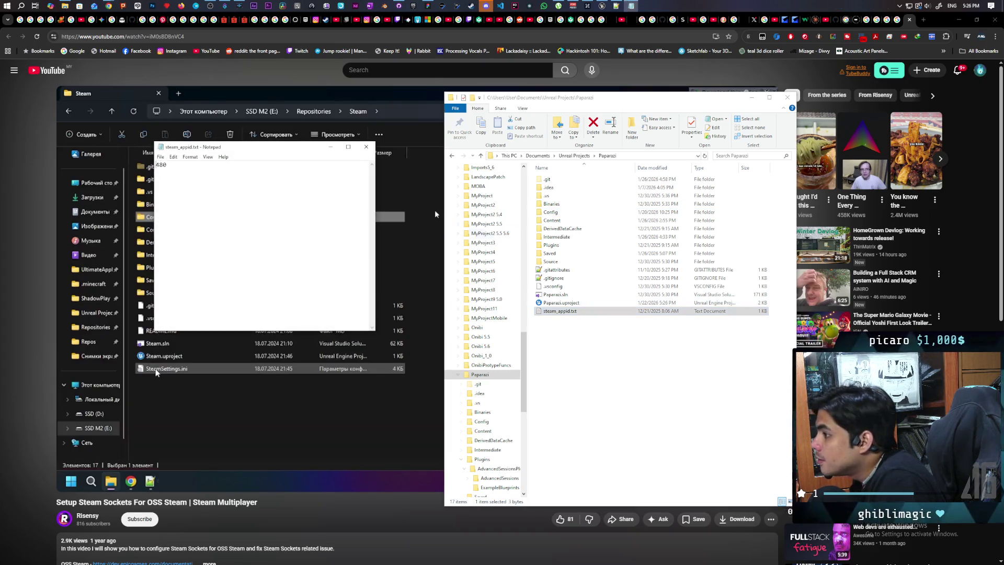
{"action": "left_click", "coordinate": [366, 147]}
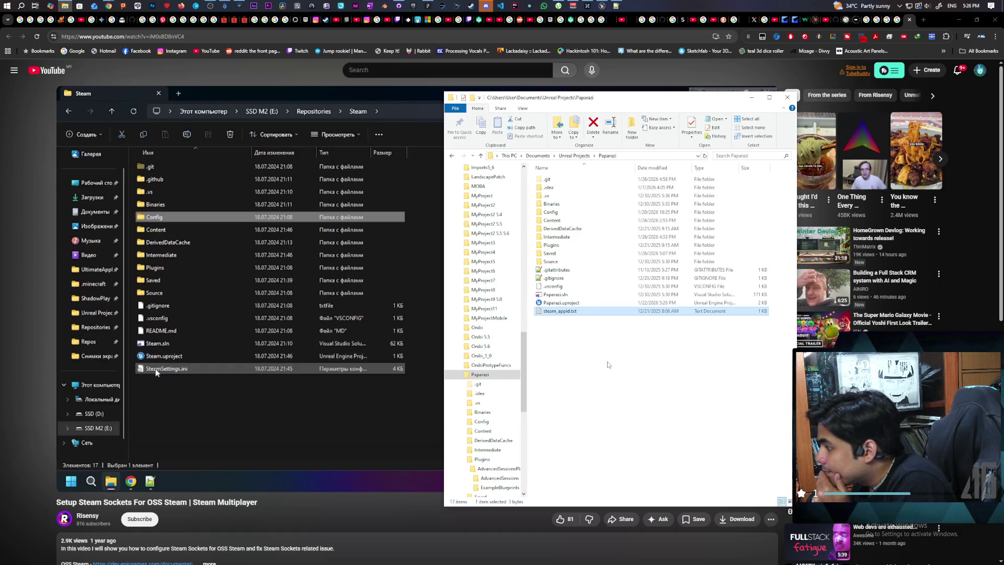
Pause the tutorial on its [SystemSettings] handshake versions of 2 and bring up the project's DefaultEngine.ini
{"action": "left_click", "coordinate": [365, 309]}
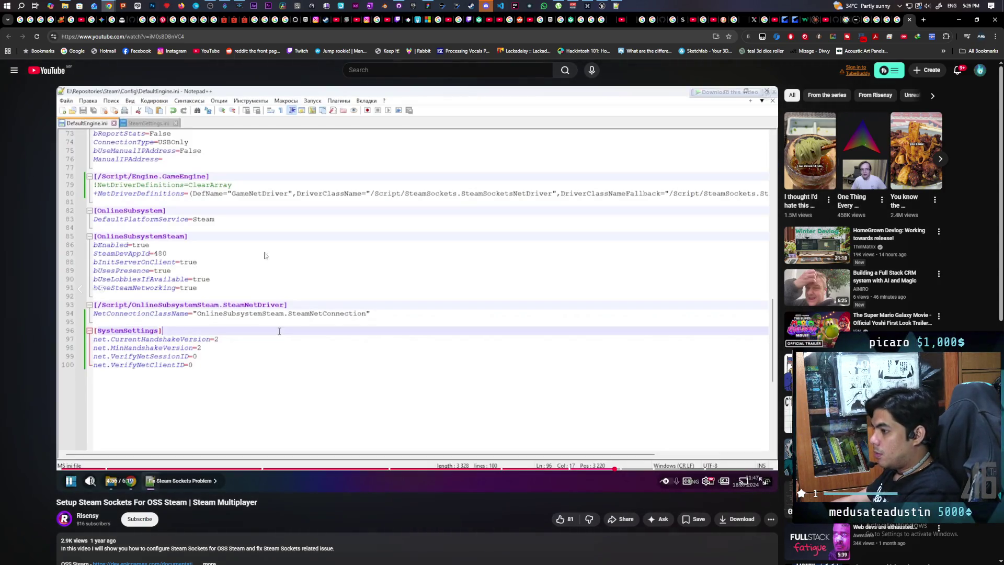
{"action": "left_click", "coordinate": [253, 255]}
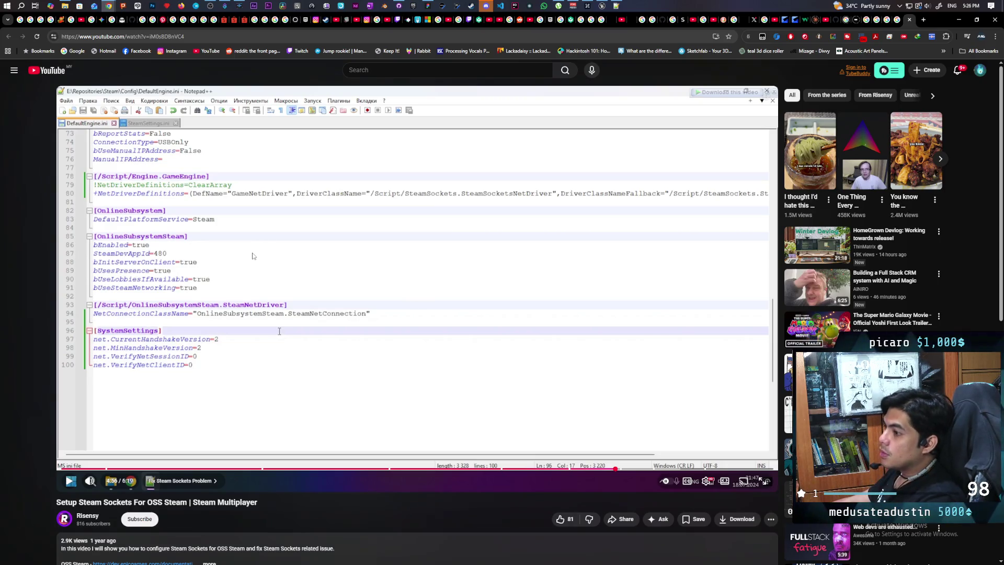
{"action": "left_click", "coordinate": [616, 6]}
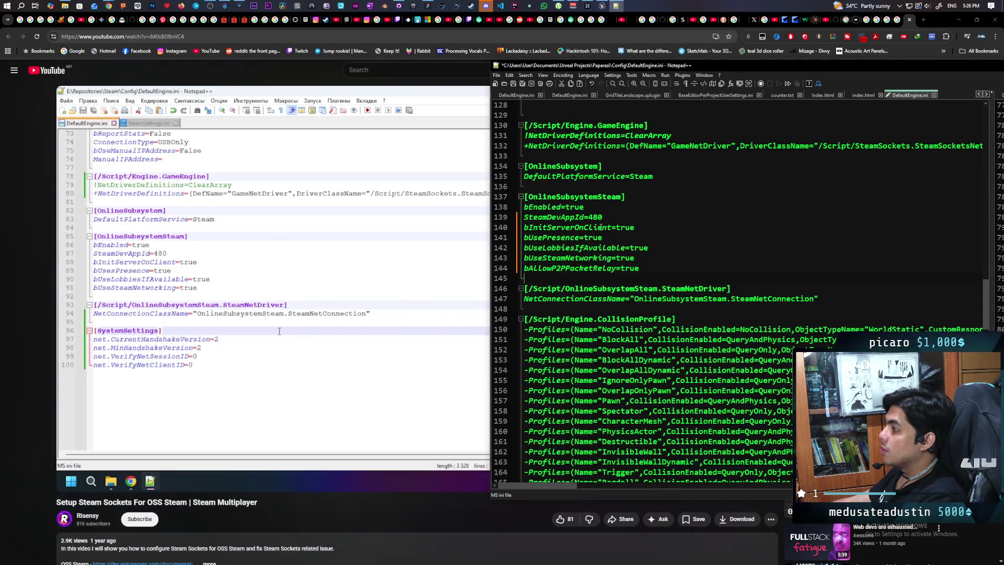
Search DefaultEngine.ini for 'systemsettings' to confirm the section doesn't exist yet
{"action": "scroll", "coordinate": [600, 227], "scroll_direction": "down", "scroll_amount": 20}
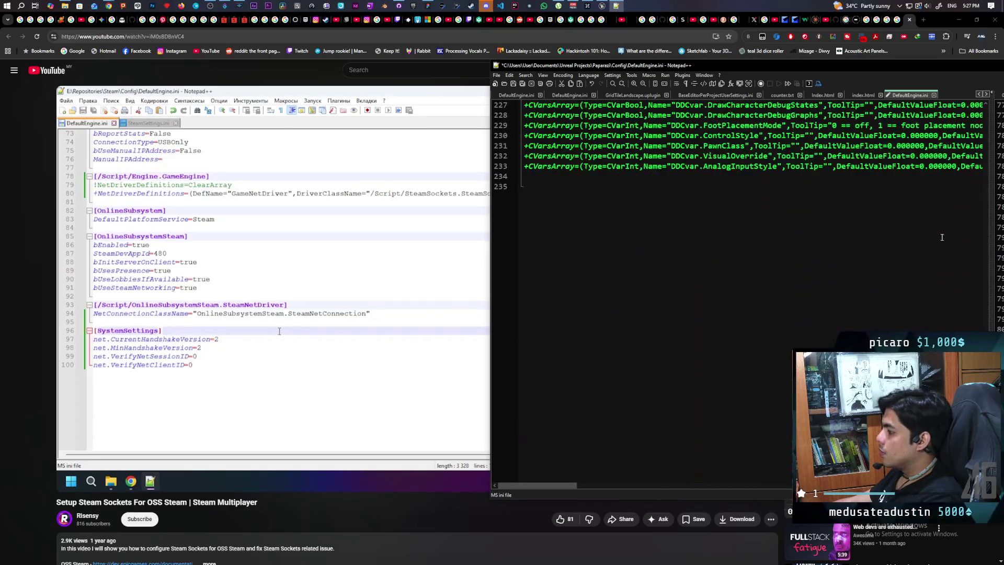
{"action": "scroll", "coordinate": [822, 237], "scroll_direction": "up", "scroll_amount": 14}
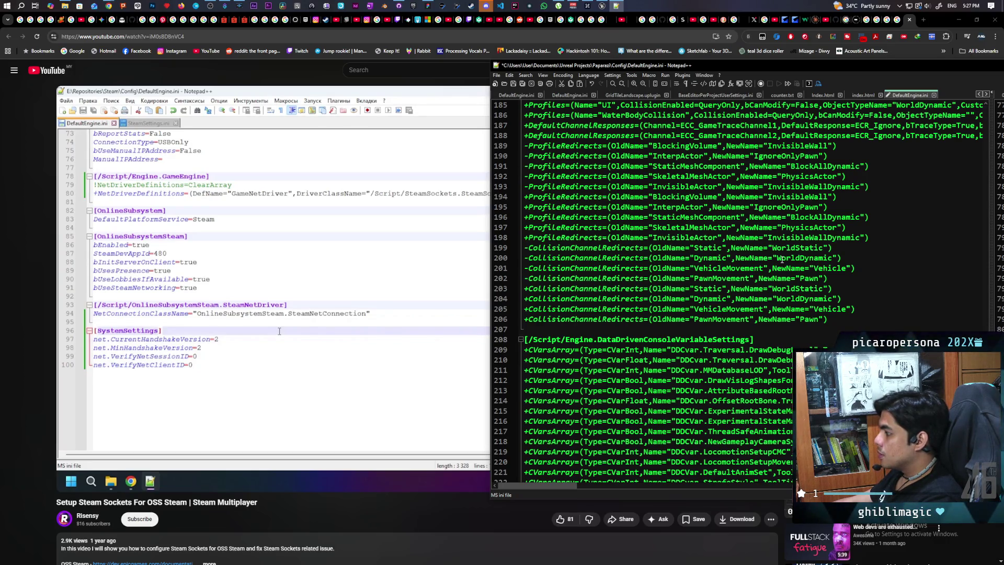
{"action": "scroll", "coordinate": [782, 258], "scroll_direction": "up", "scroll_amount": 17}
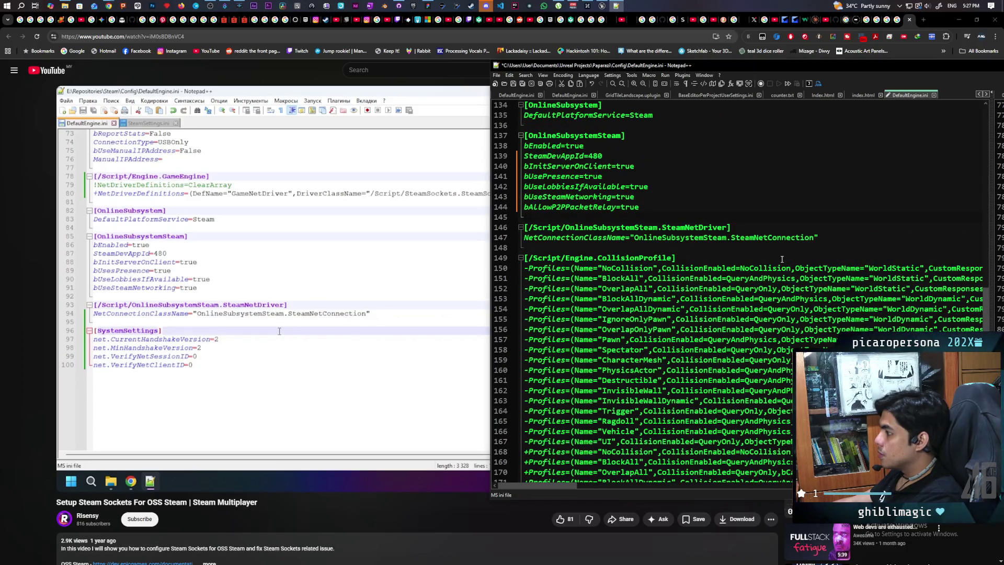
{"action": "scroll", "coordinate": [781, 259], "scroll_direction": "up", "scroll_amount": 4}
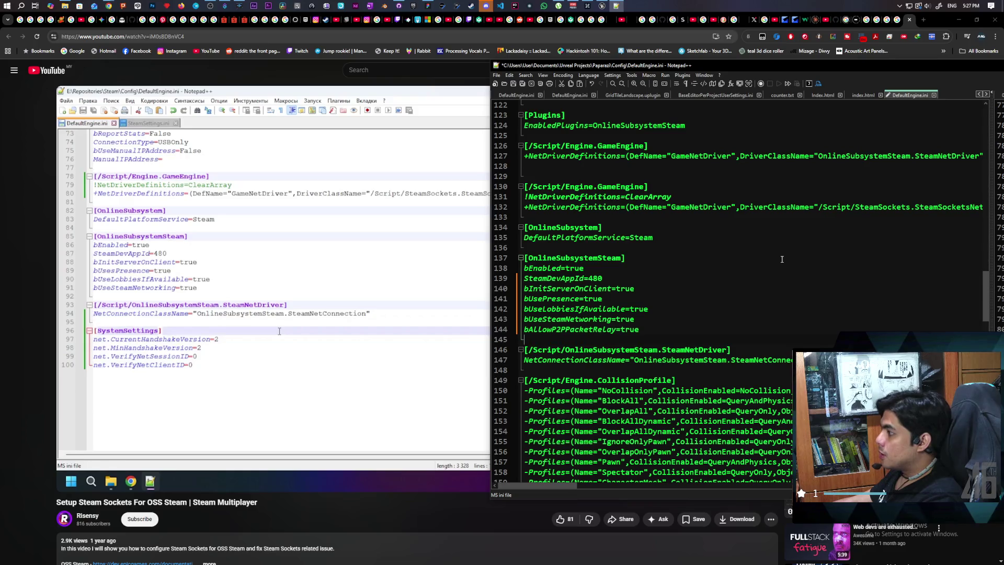
{"action": "key", "text": "ctrl+f"}
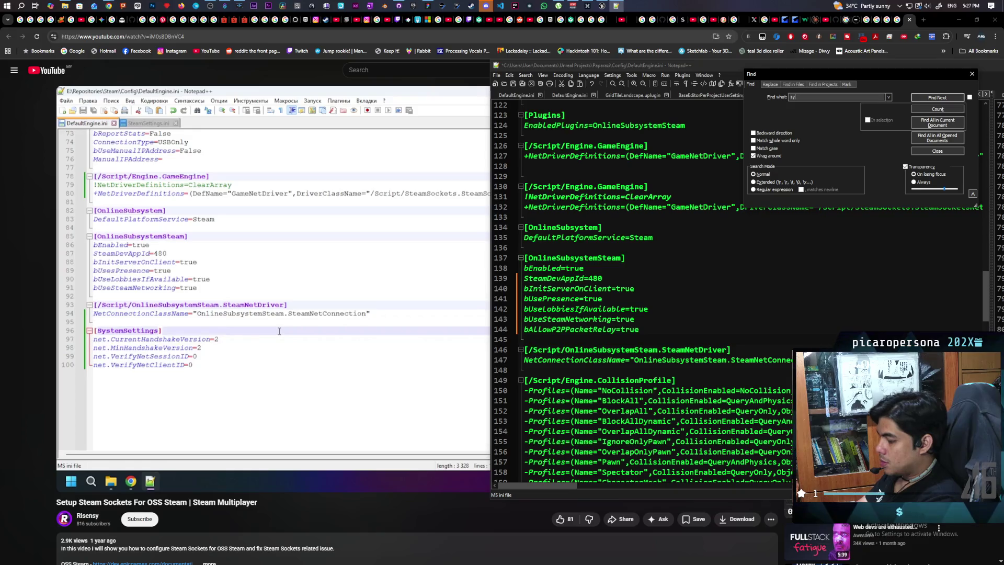
{"action": "type", "text": "stemsettings"}
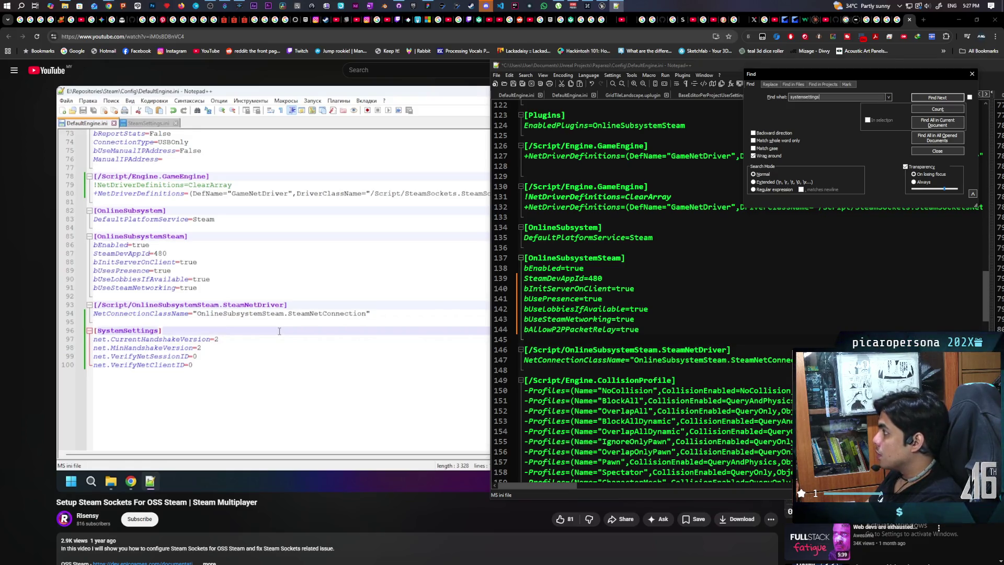
{"action": "key", "text": "Return"}
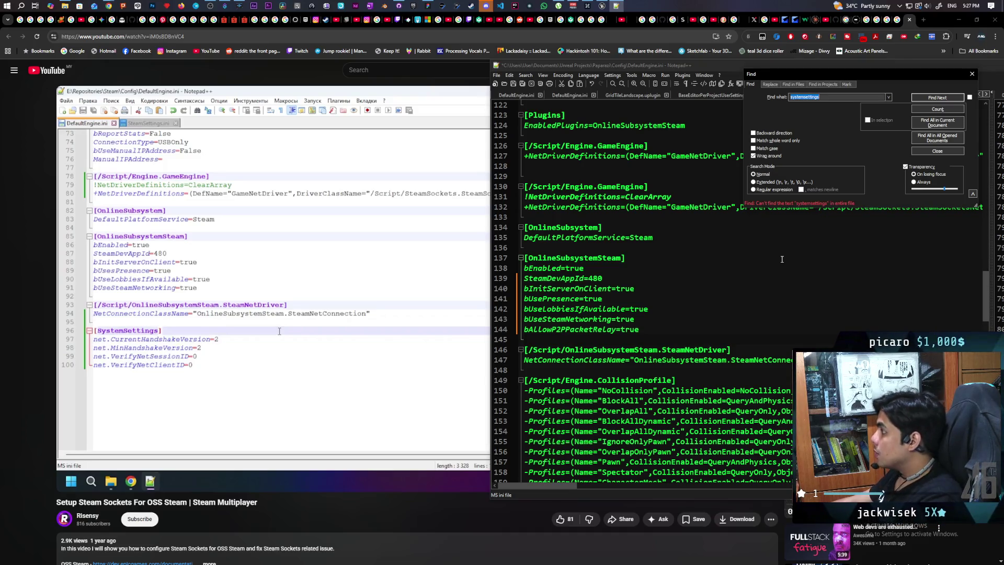
Start a new [SystemSettings] section header at line 235, the end of the file
{"action": "scroll", "coordinate": [639, 297], "scroll_direction": "down", "scroll_amount": 20}
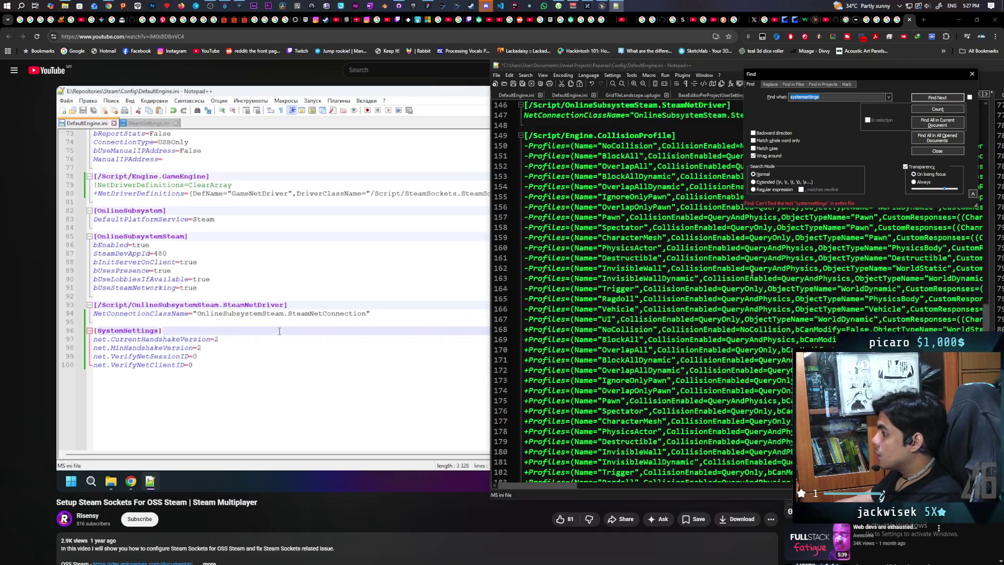
{"action": "left_click", "coordinate": [578, 188]}
{"action": "type", "text": "["}
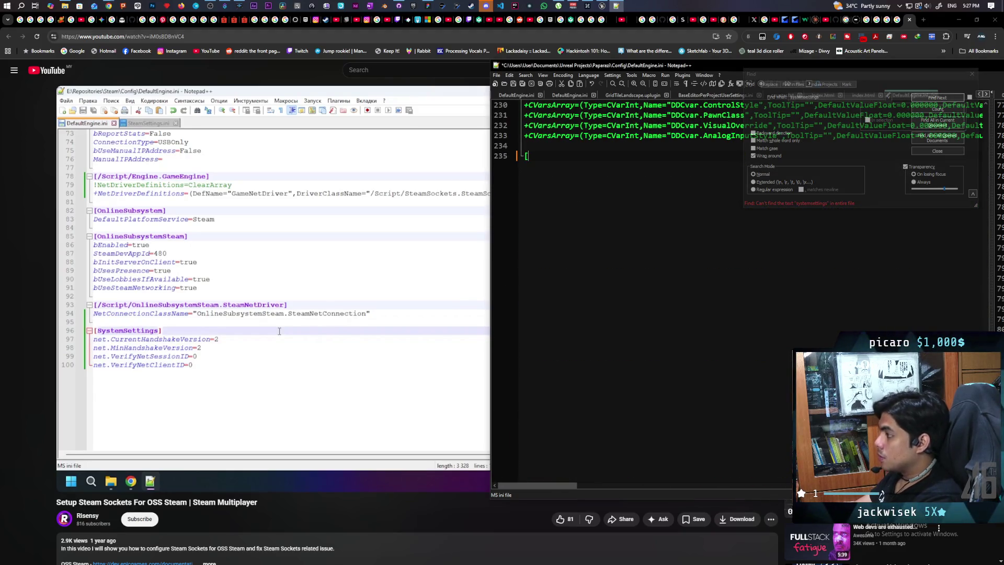
{"action": "type", "text": "SystemSettings"}
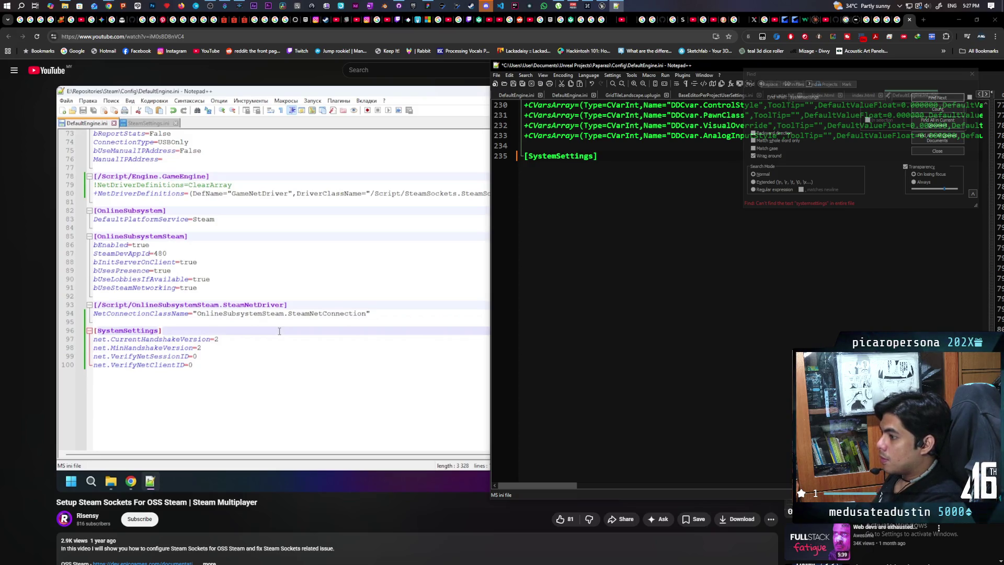
Add CurrentHandshakeVersion=2, MinHandshakeVersion=2, VerifyNetSessionID=0 and VerifyNetClientID=0 lines, then resume the tutorial
{"action": "key", "text": "Return"}
{"action": "type", "text": "n"}
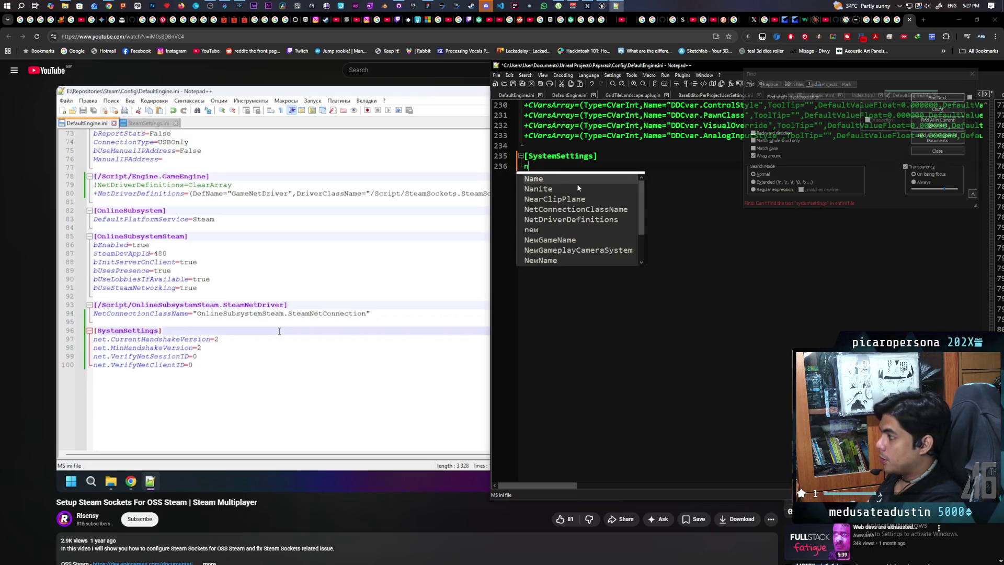
{"action": "type", "text": "et.CurrentH"}
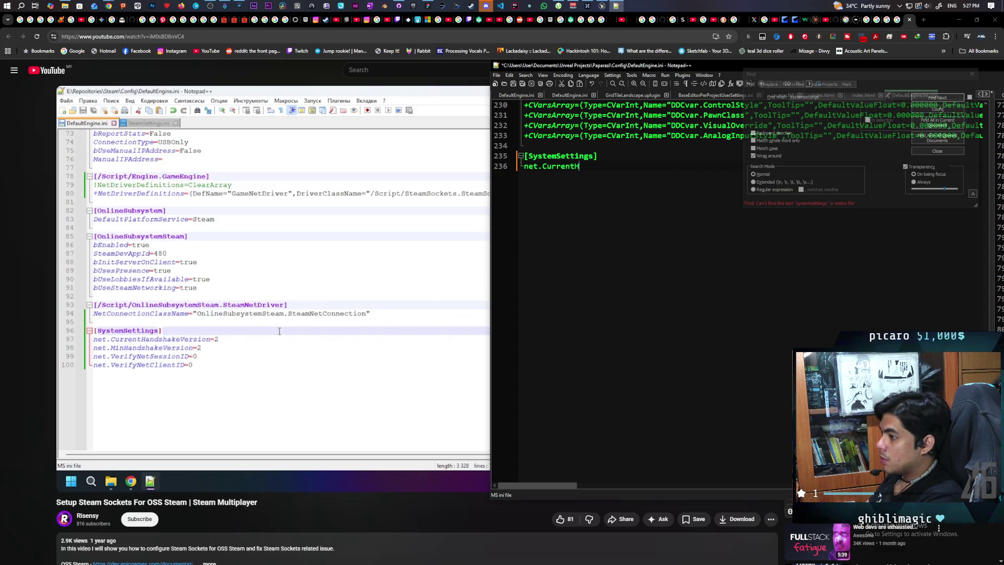
{"action": "type", "text": "andshakeVer"}
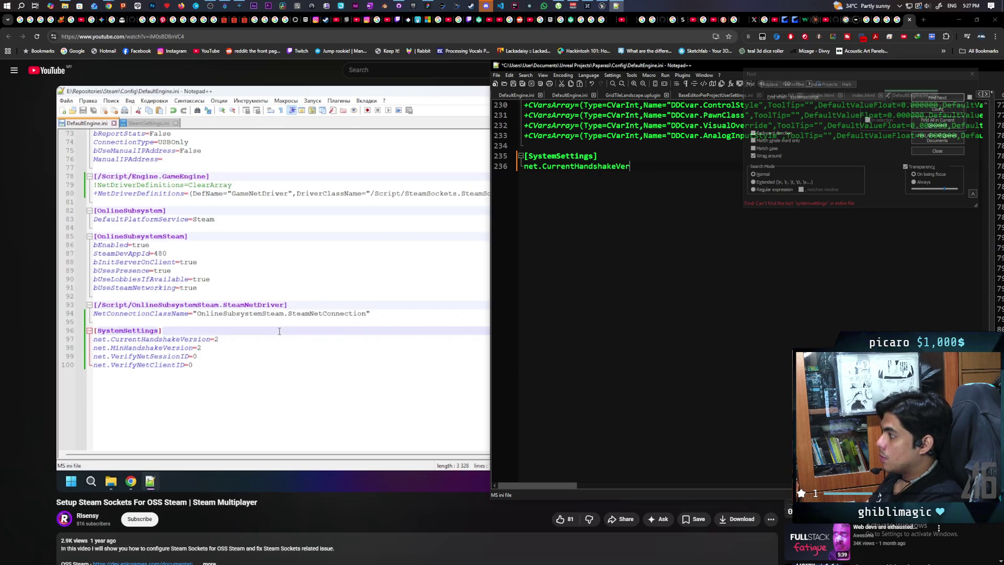
{"action": "type", "text": "sion=2"}
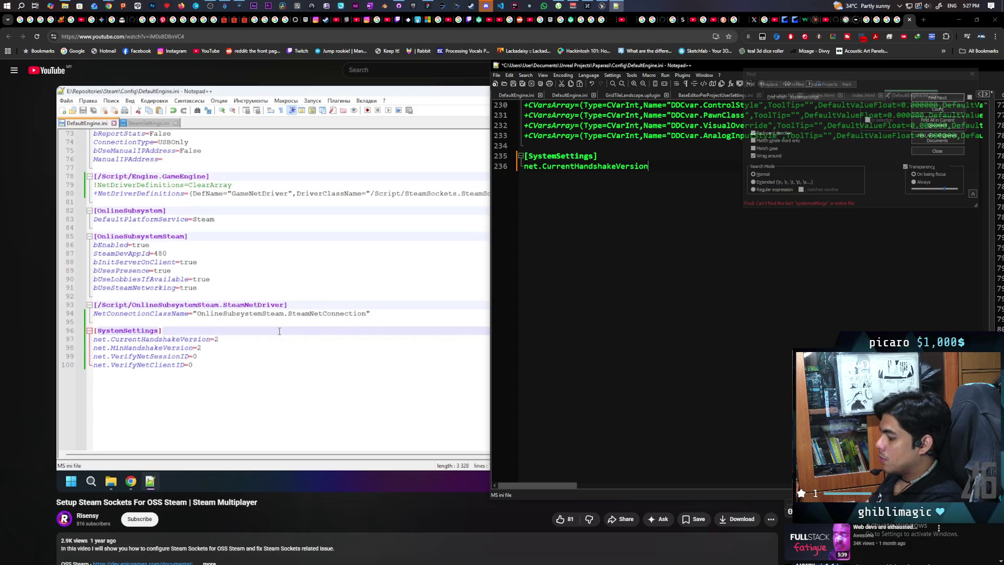
{"action": "key", "text": "Return"}
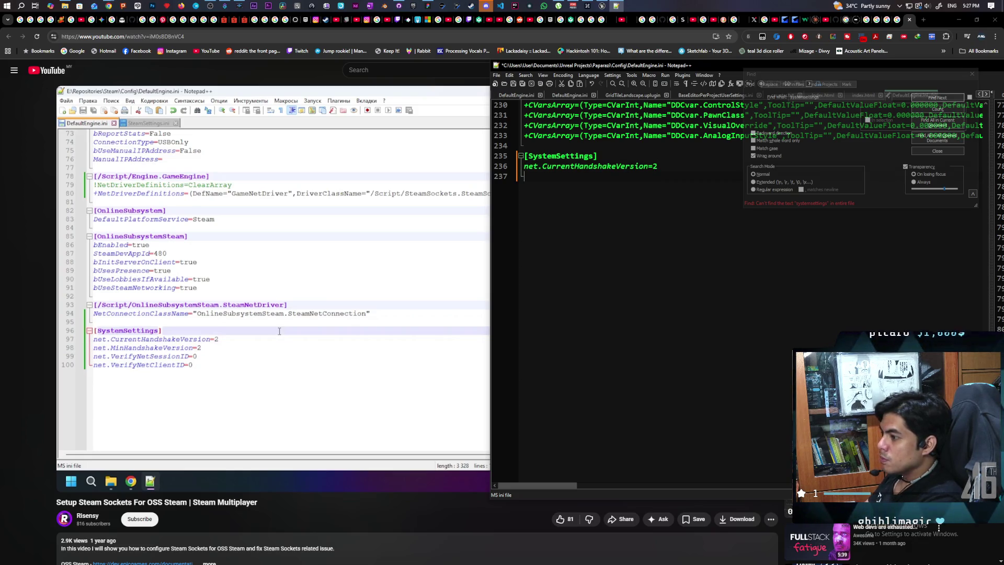
{"action": "type", "text": "net."}
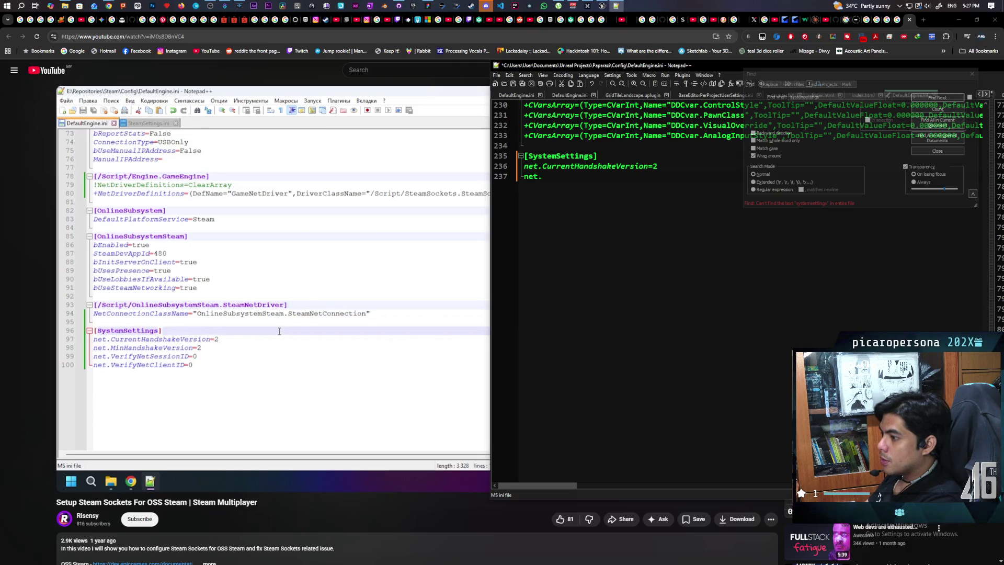
{"action": "type", "text": "MinHands"}
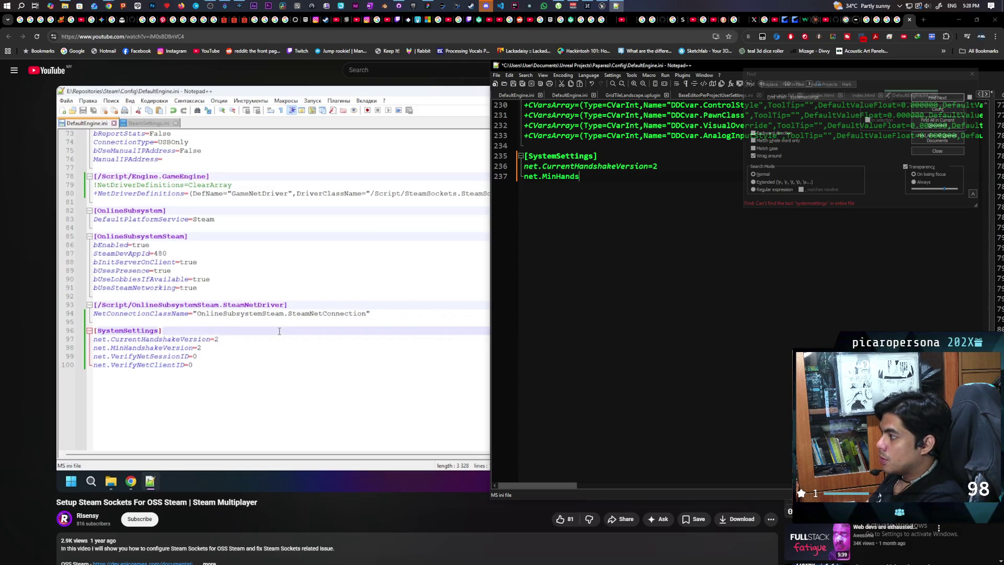
{"action": "type", "text": "hakeVers"}
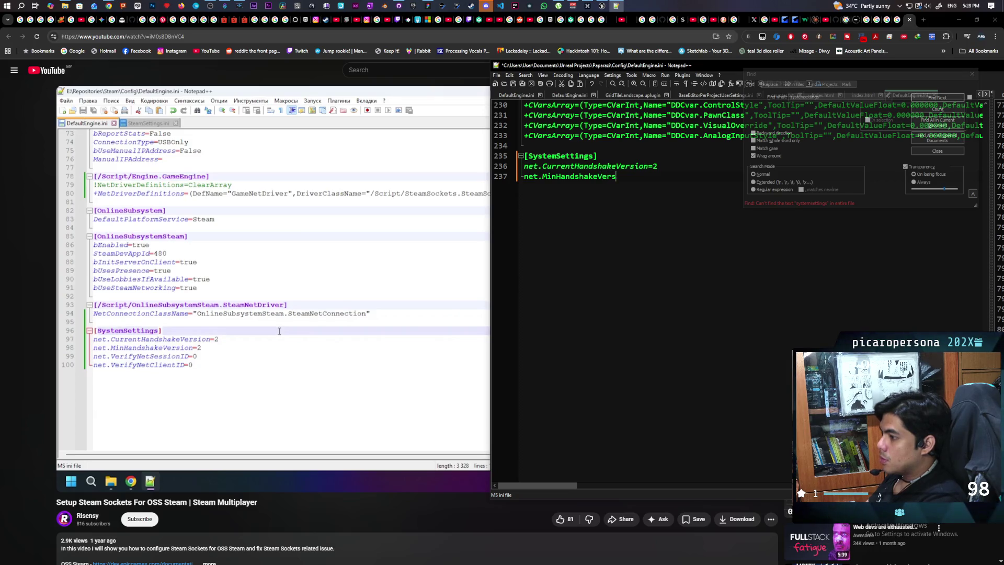
{"action": "type", "text": "ion="}
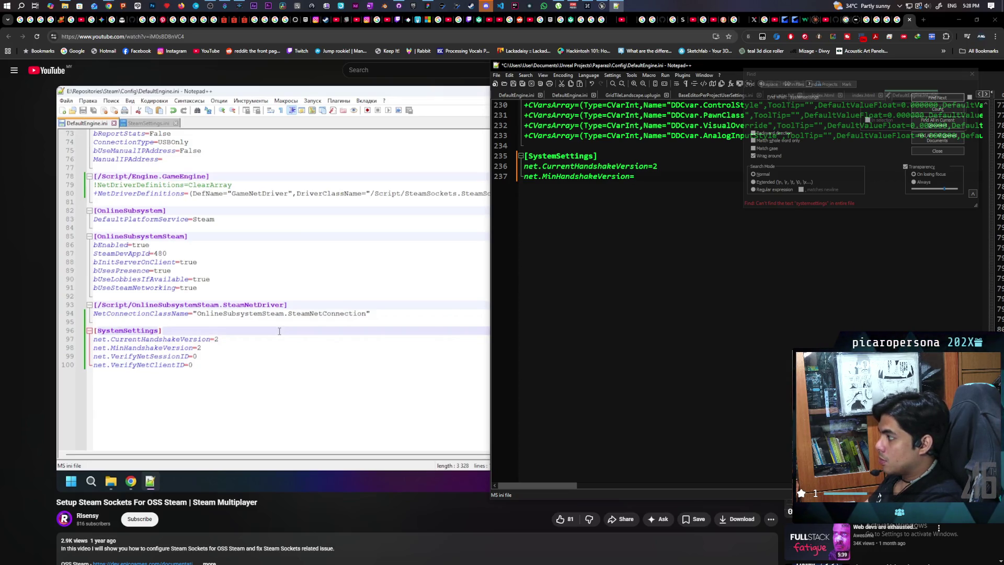
{"action": "type", "text": "2"}
{"action": "key", "text": "Return"}
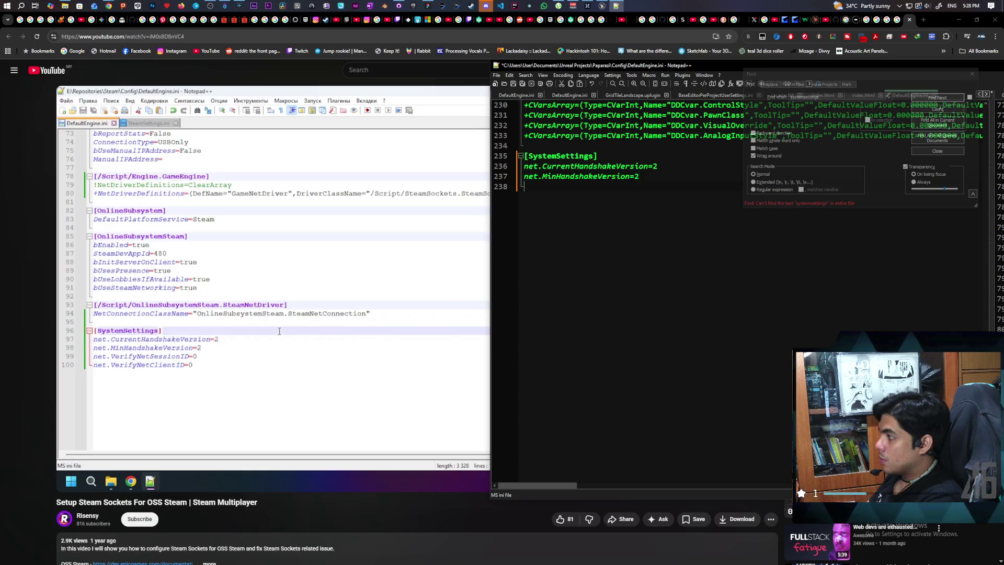
{"action": "type", "text": "net."}
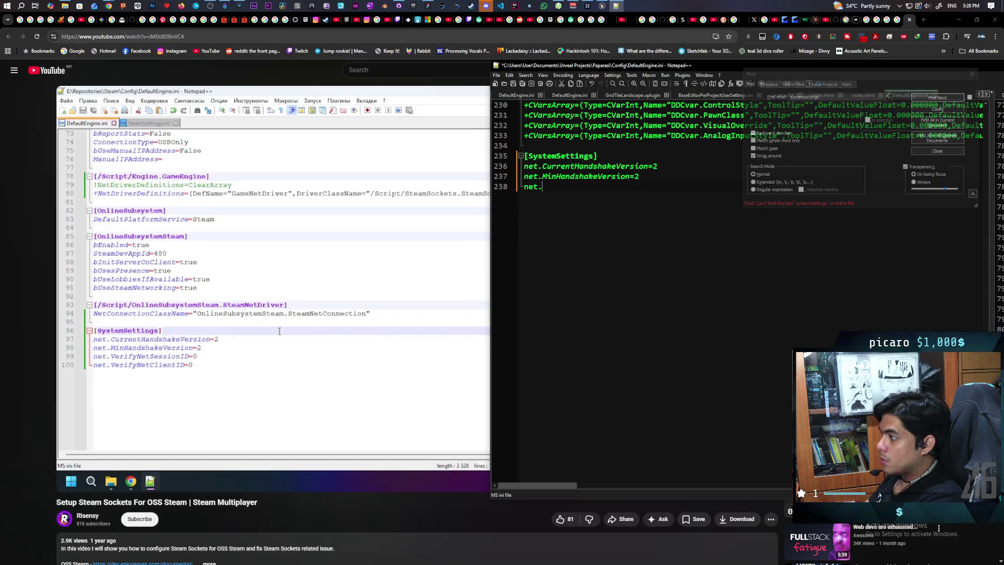
{"action": "type", "text": "Veri"}
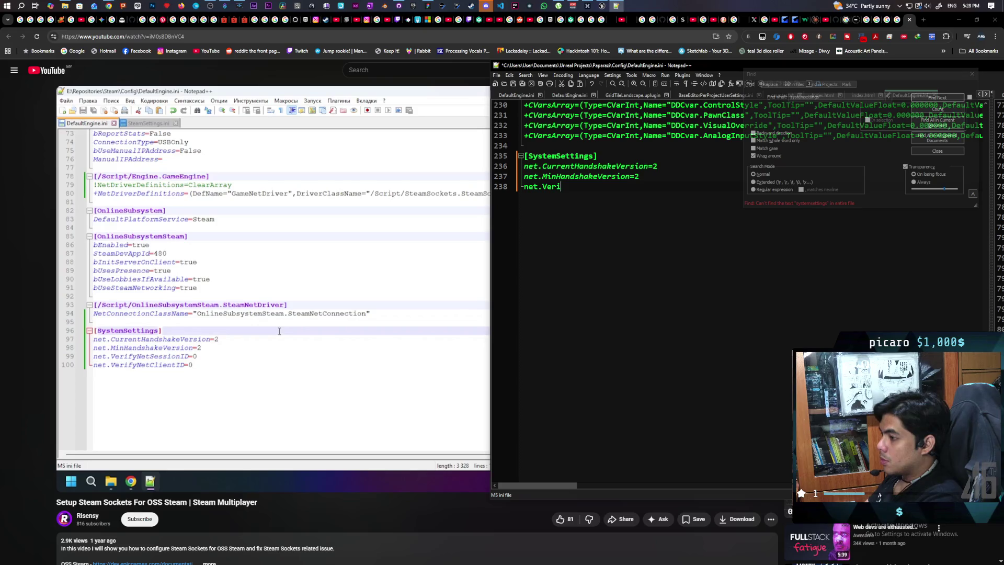
{"action": "type", "text": "fyNe"}
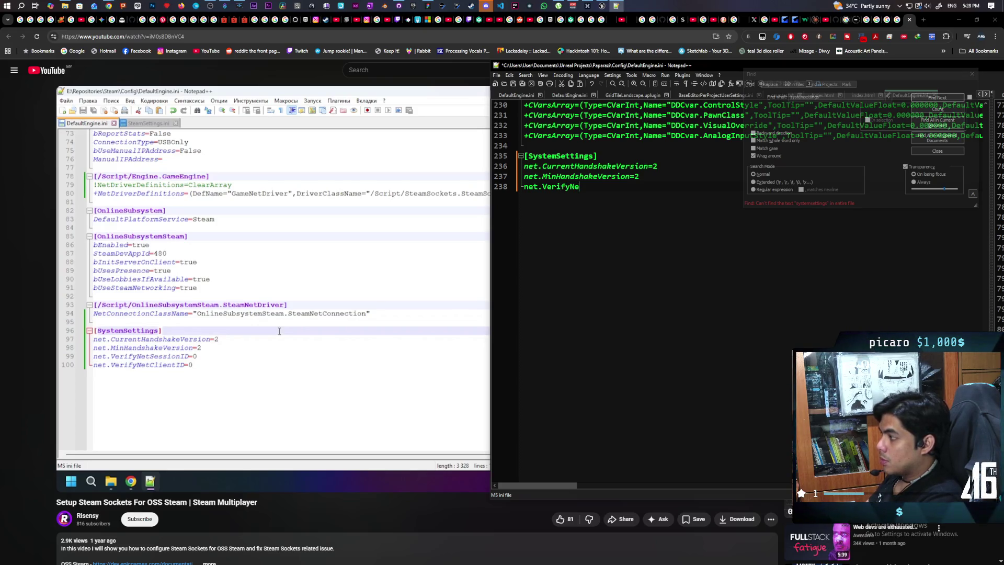
{"action": "type", "text": "tSession"}
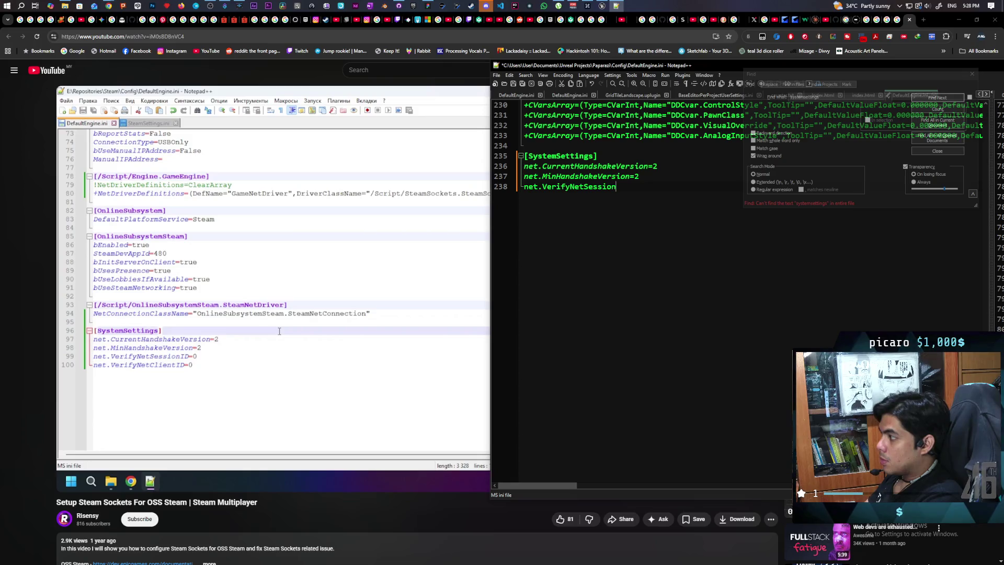
{"action": "type", "text": "ID="}
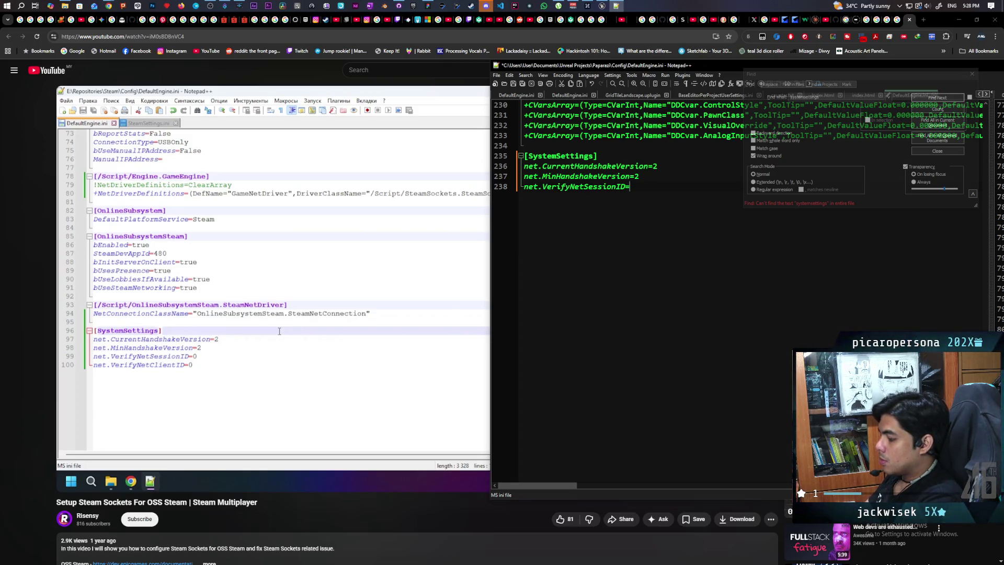
{"action": "type", "text": "0 "}
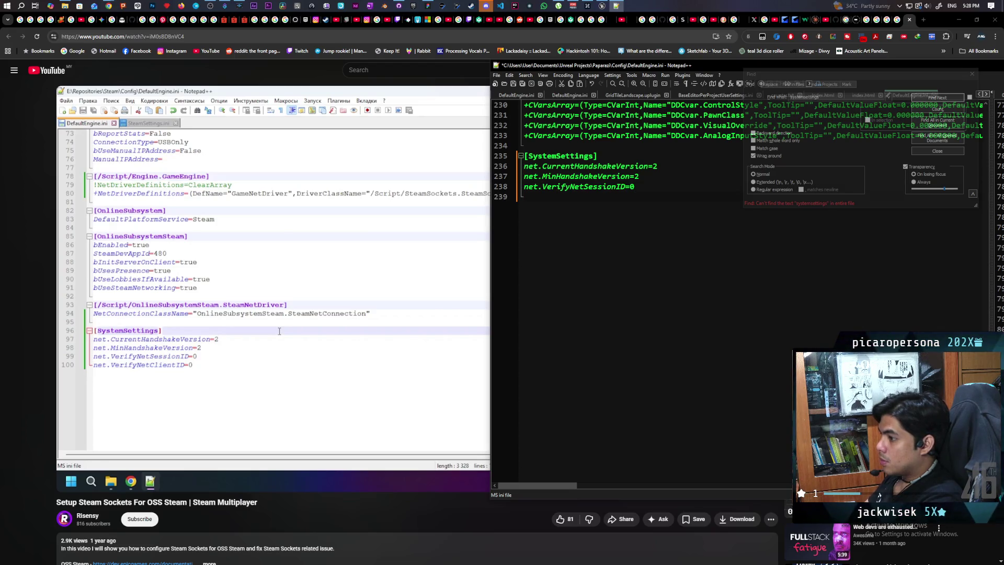
{"action": "type", "text": "net.Ve"}
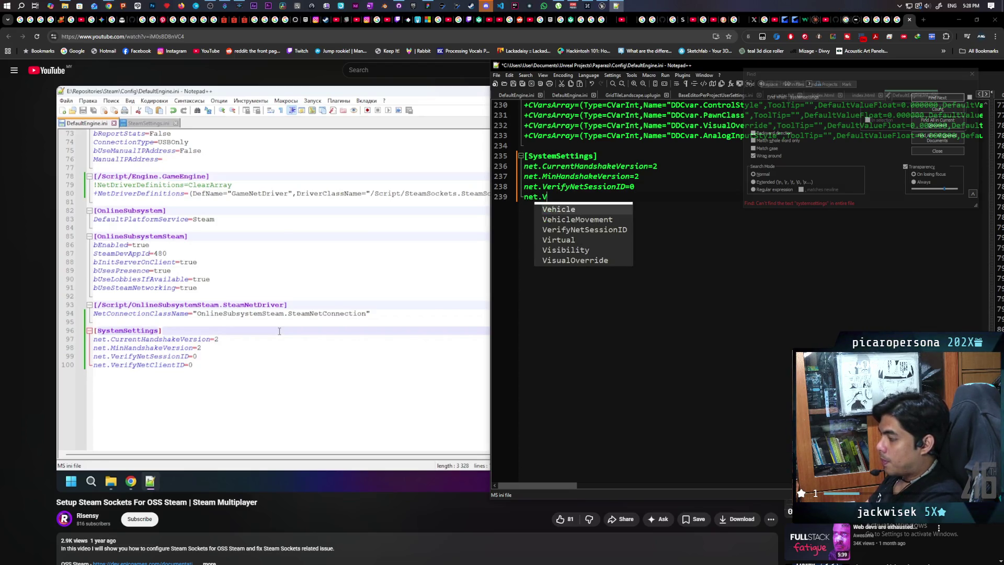
{"action": "type", "text": "r"}
{"action": "key", "text": "Escape"}
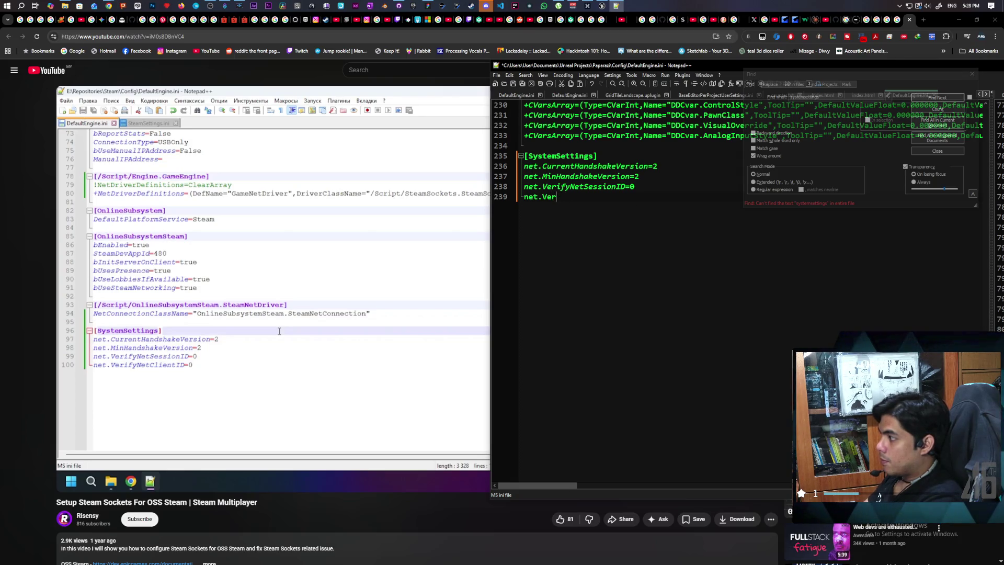
{"action": "type", "text": "ify"}
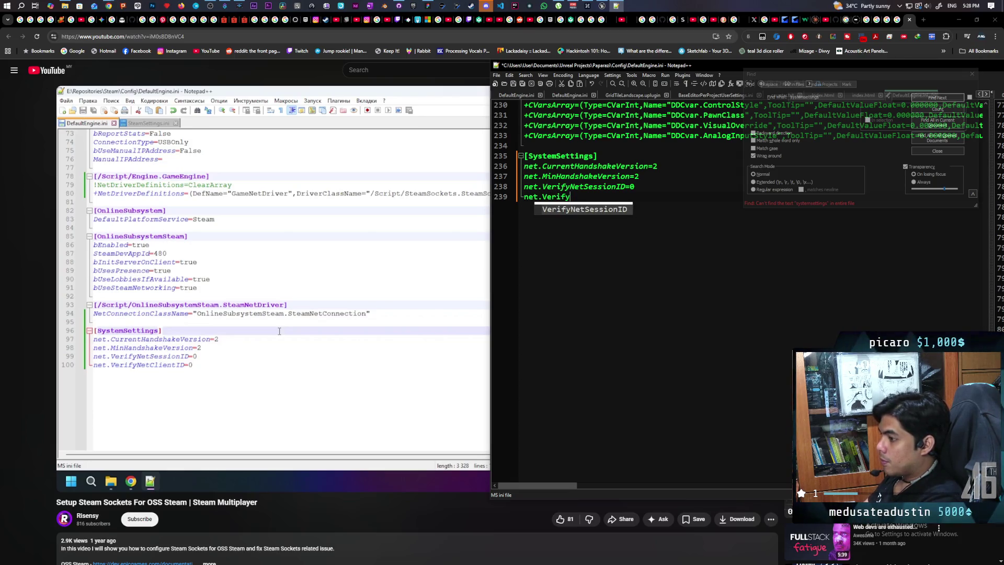
{"action": "type", "text": "Net"}
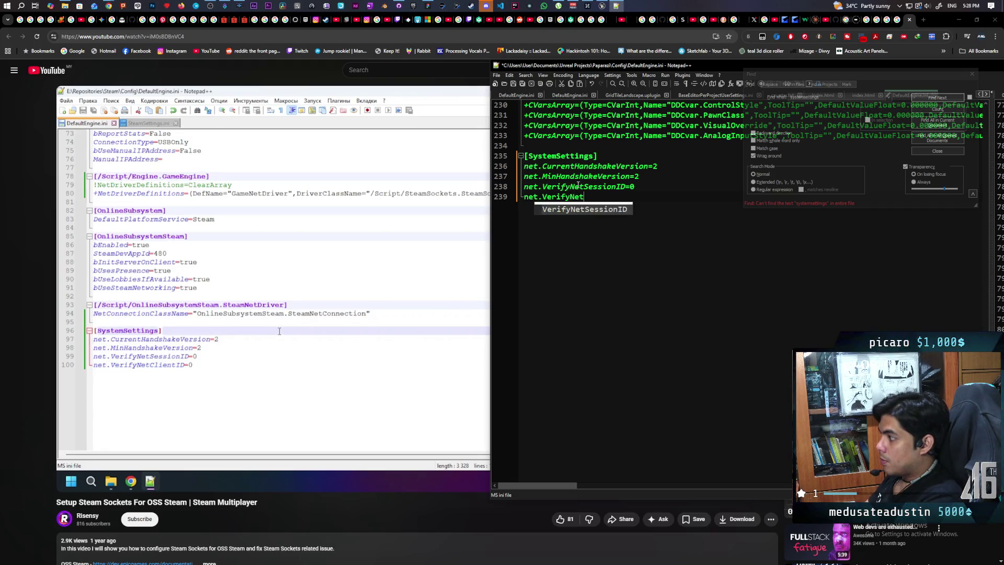
{"action": "type", "text": "ClientID="}
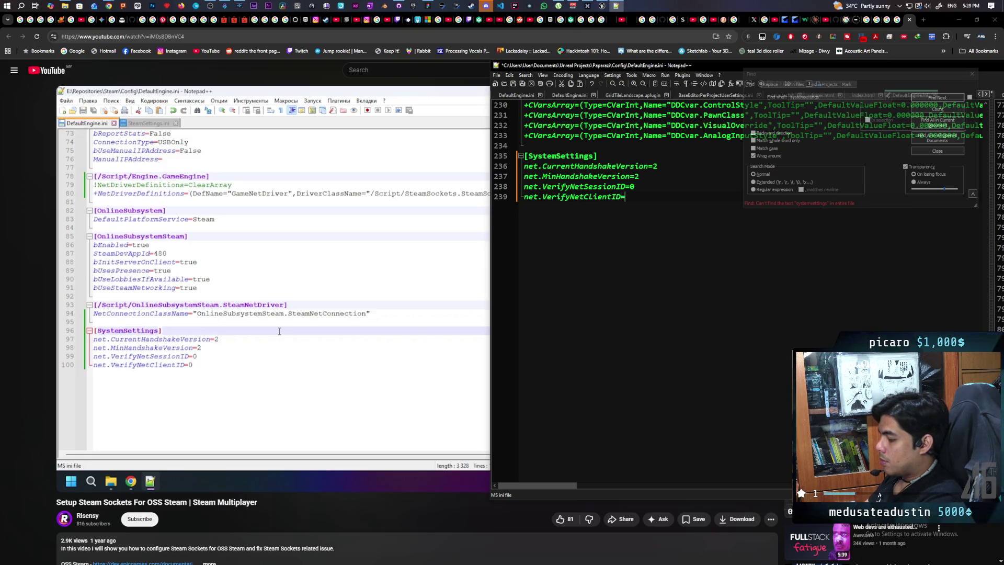
{"action": "type", "text": "0"}
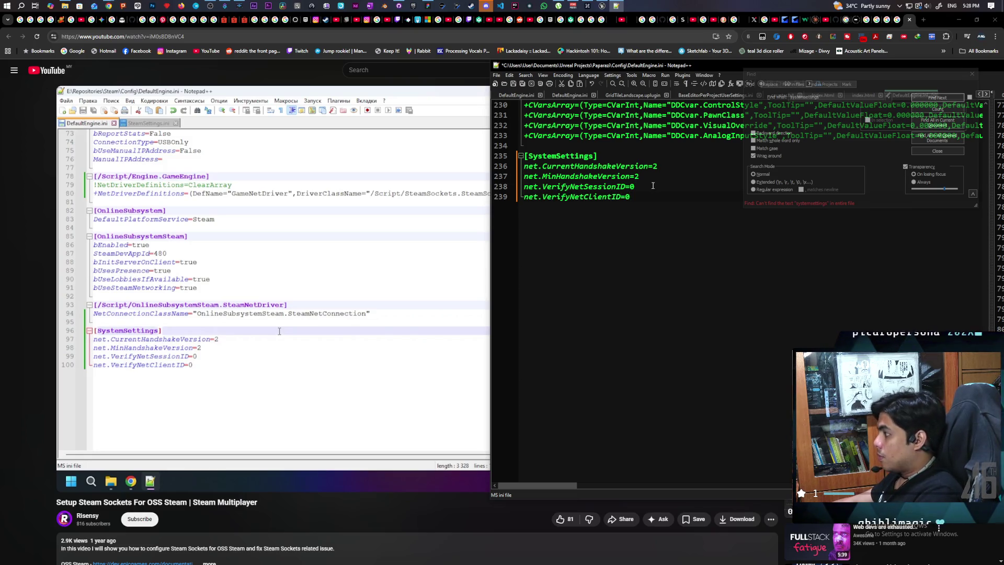
{"action": "left_click", "coordinate": [320, 294]}
{"action": "left_click", "coordinate": [320, 293]}
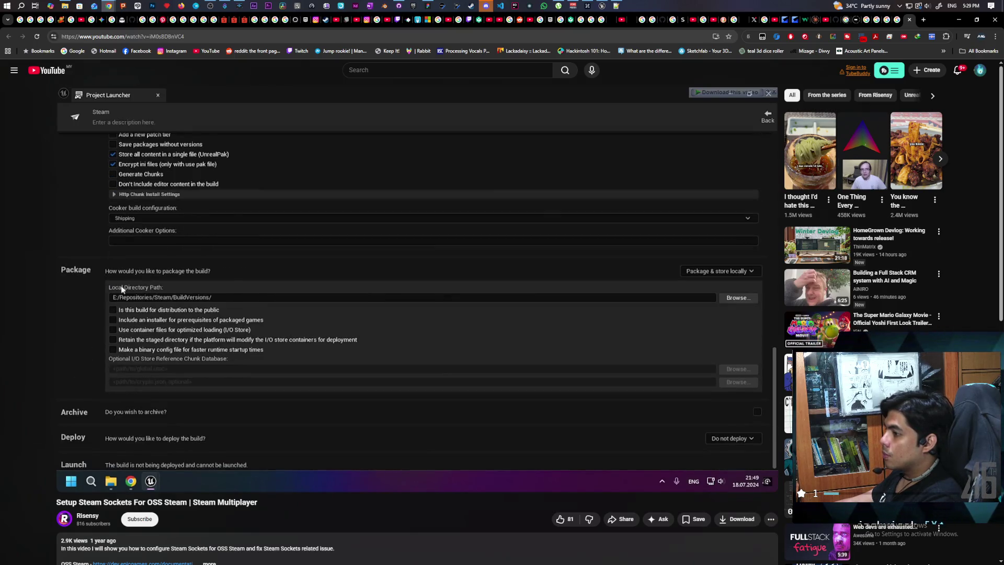
Play the tutorial through its Steam testing section, pause near 6:01, and bring up GitHub Desktop's pending changes
{"action": "mouse_move", "coordinate": [472, 287]}
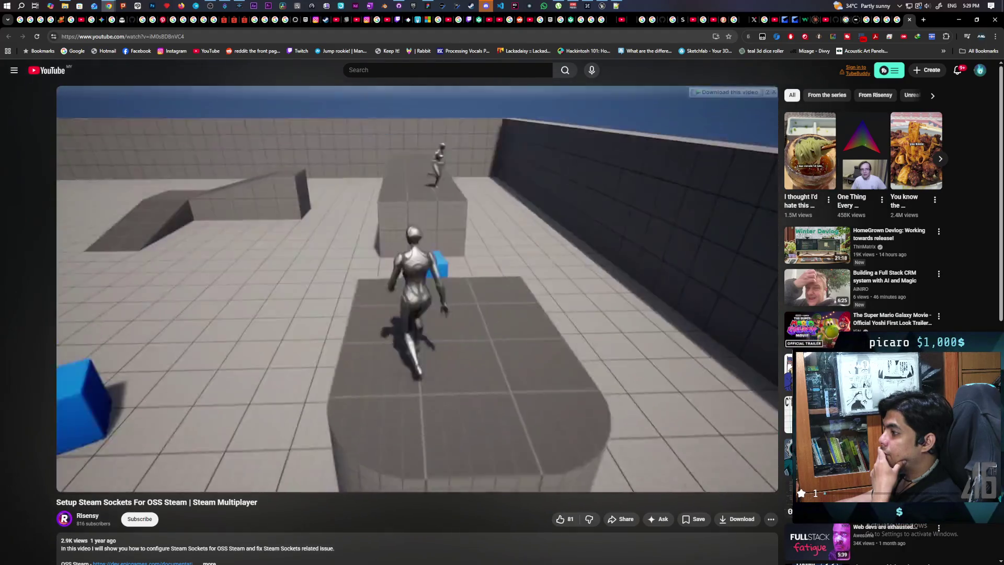
{"action": "left_click", "coordinate": [522, 257]}
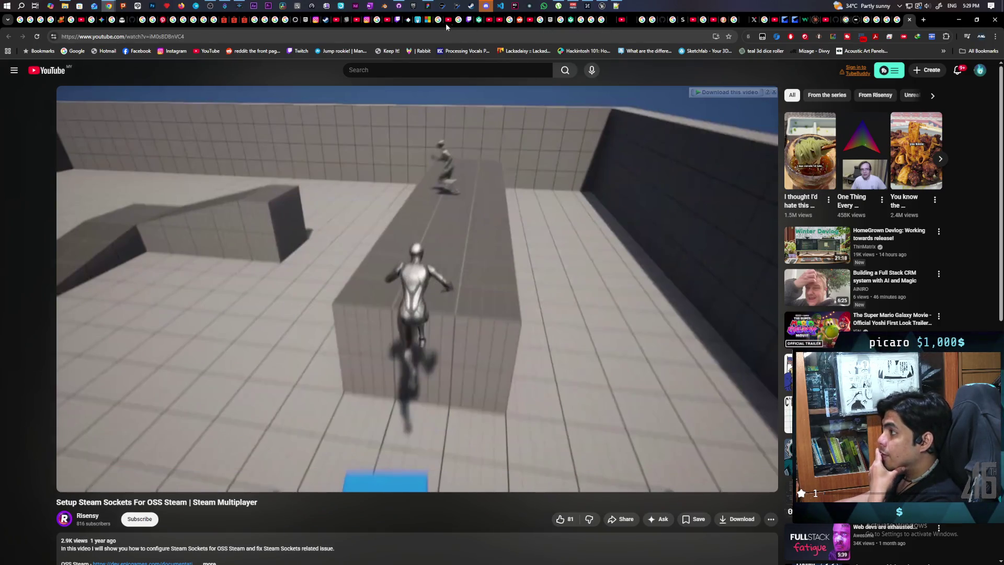
{"action": "left_click", "coordinate": [399, 6]}
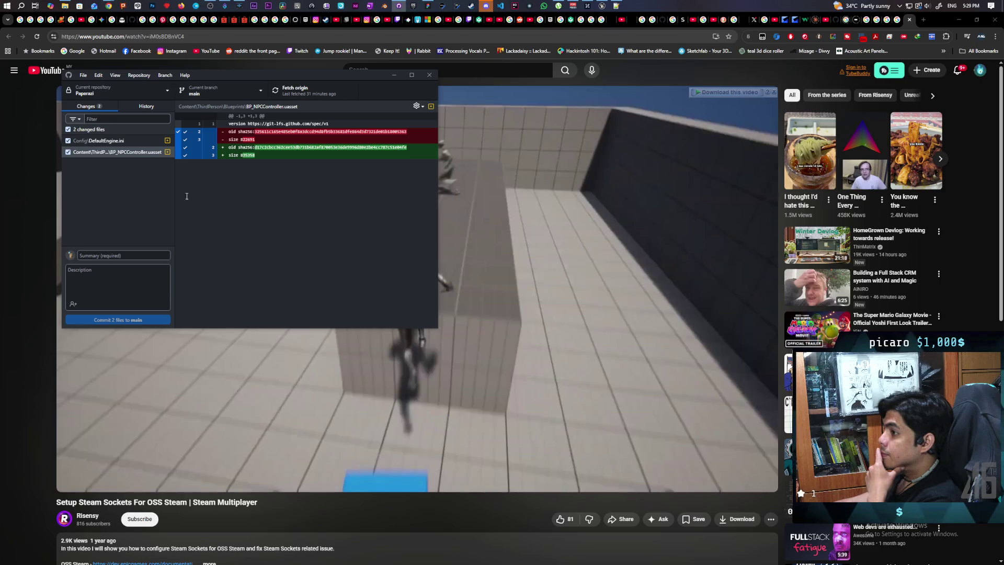
Review the DefaultEngine.ini and BP_NPCController.uasset diffs, then bring back Unreal's Steam plugin list
{"action": "left_click", "coordinate": [133, 140]}
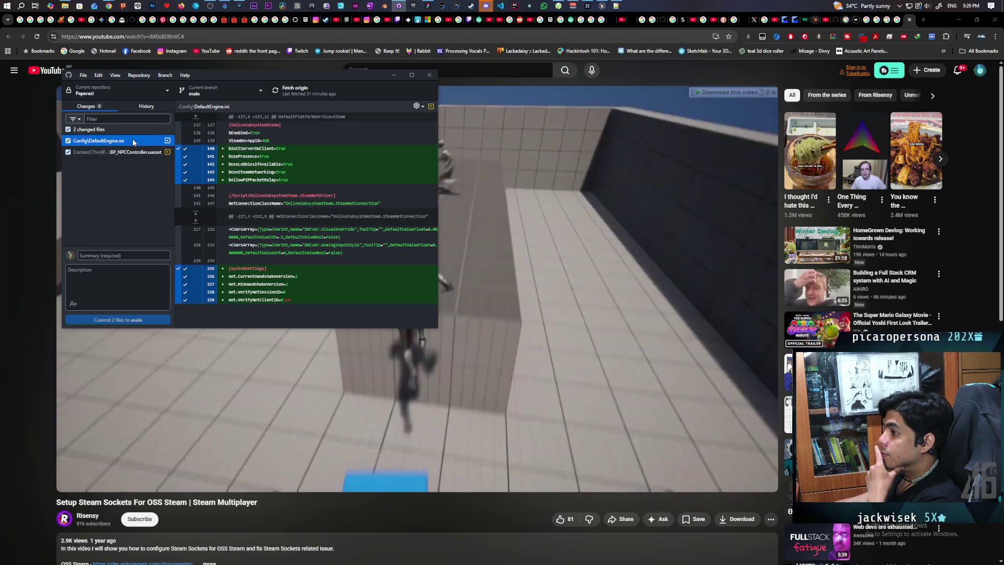
{"action": "left_click", "coordinate": [137, 155]}
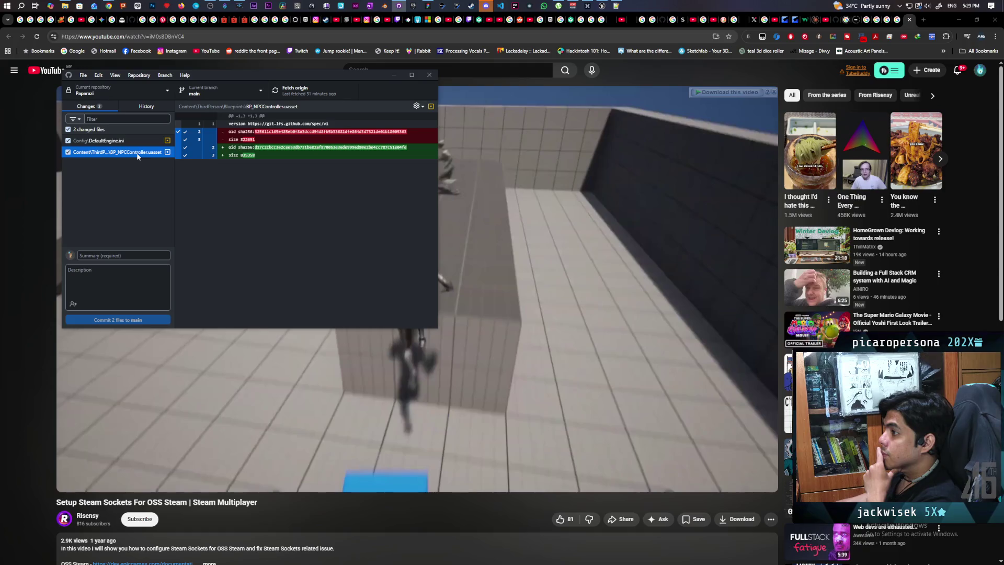
{"action": "mouse_move", "coordinate": [598, 12]}
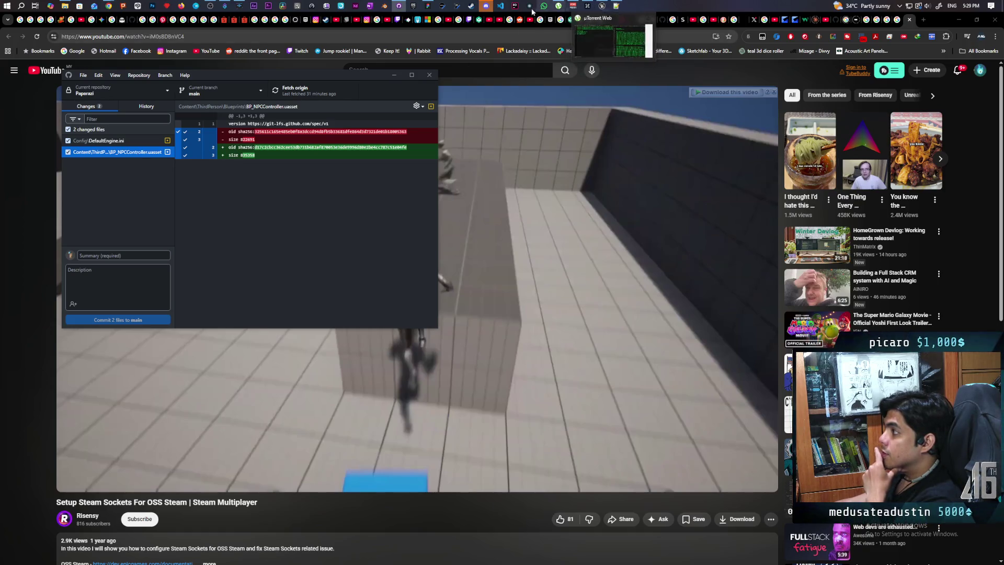
{"action": "left_click", "coordinate": [599, 6]}
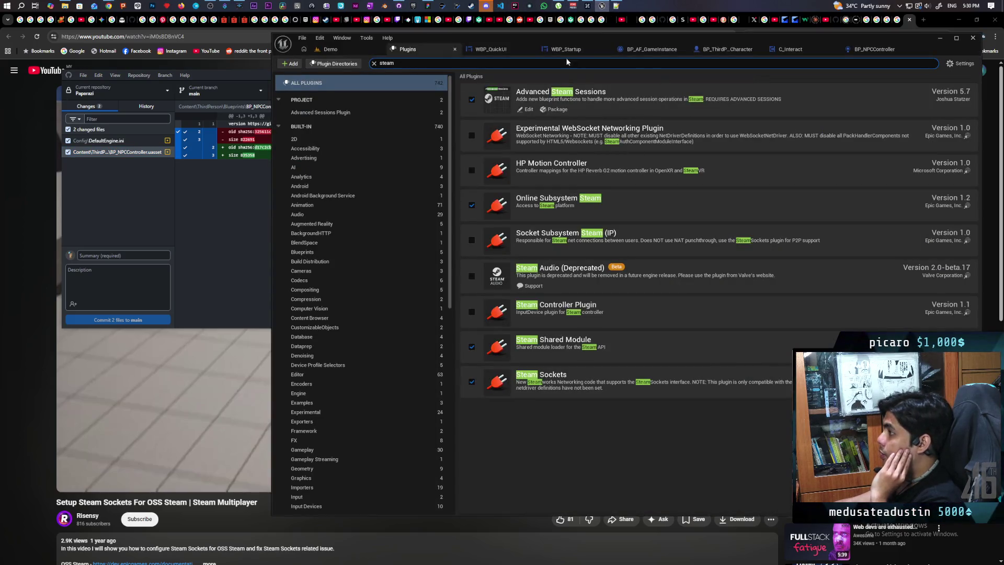
Look over the BP_NPCController blueprint graph in Unreal, then return to GitHub Desktop's pending changes
{"action": "left_click", "coordinate": [870, 49]}
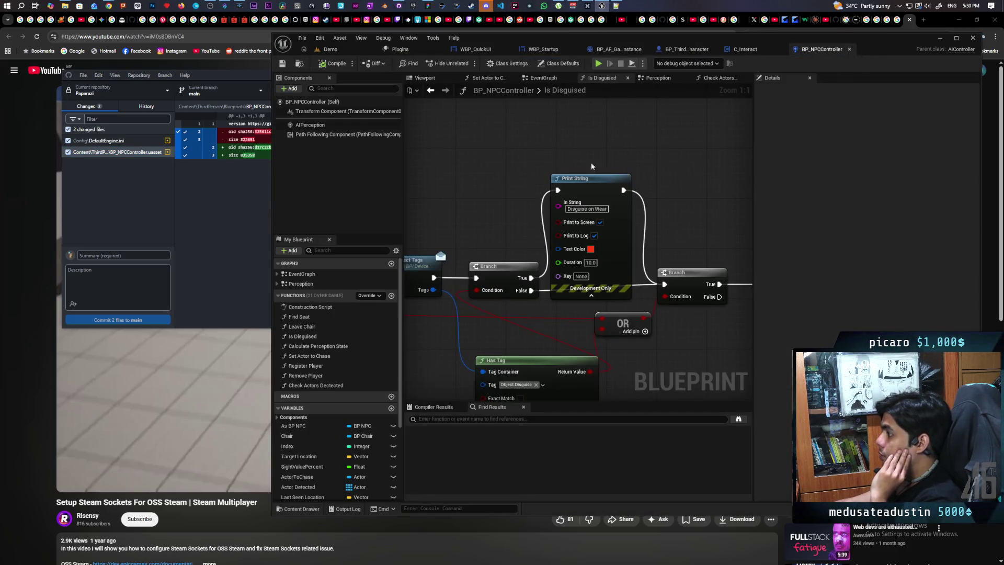
{"action": "scroll", "coordinate": [516, 167], "scroll_direction": "down", "scroll_amount": 5}
{"action": "scroll", "coordinate": [517, 167], "scroll_direction": "up", "scroll_amount": 3}
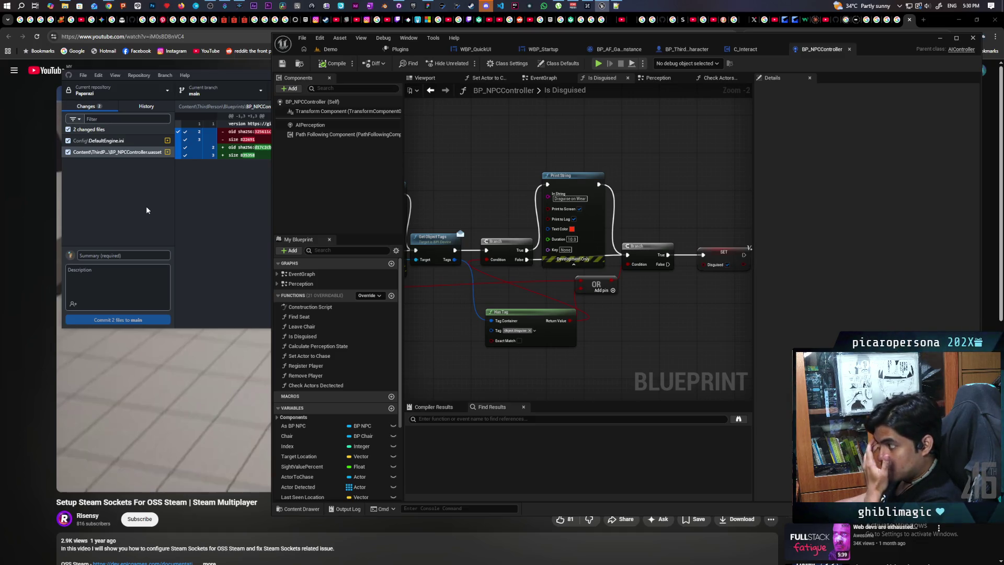
{"action": "left_click", "coordinate": [137, 230]}
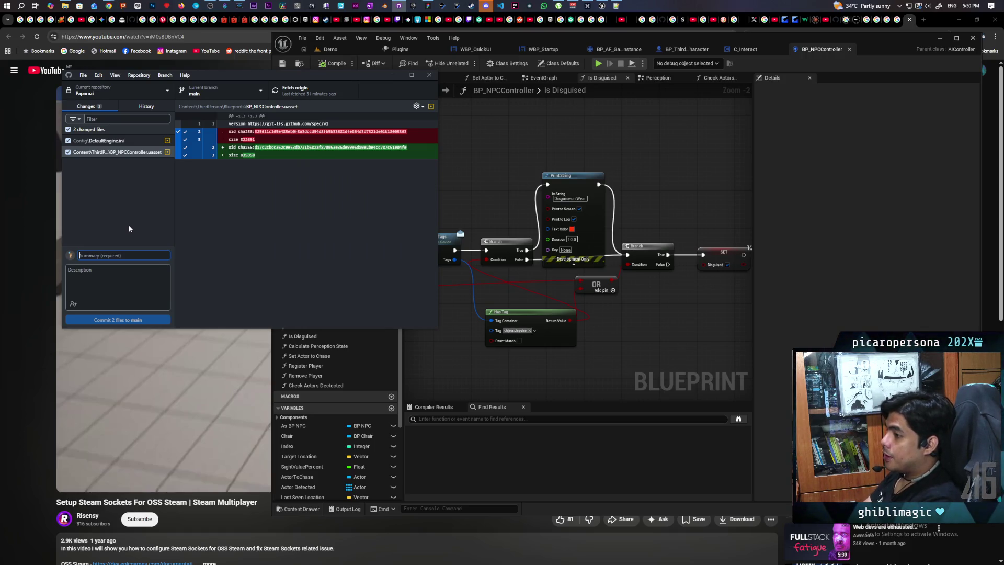
Commit only DefaultEngine.ini to main with the summary 'Trying out Steam Sockets'
{"action": "type", "text": "Trying out Ste"}
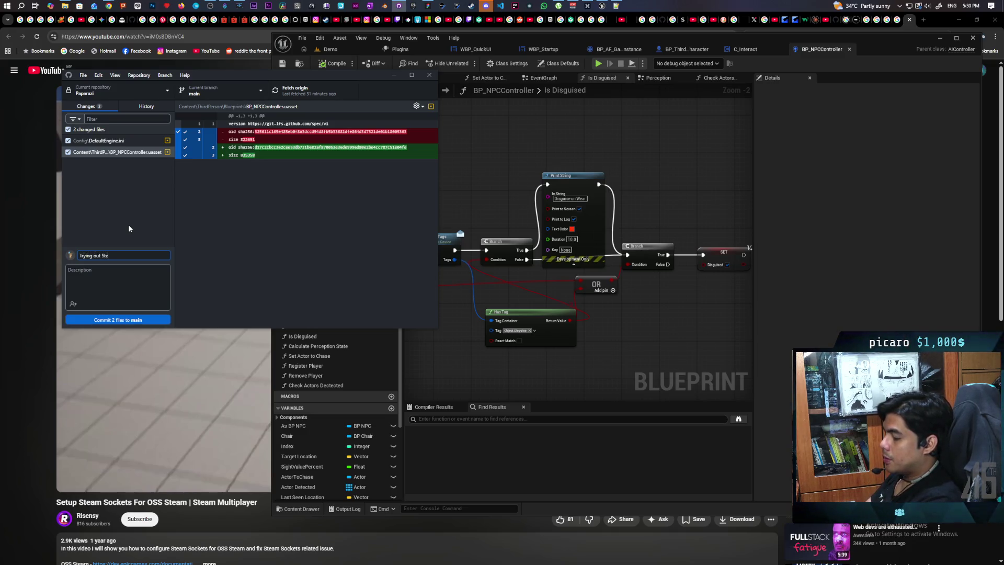
{"action": "type", "text": "am SOcket"}
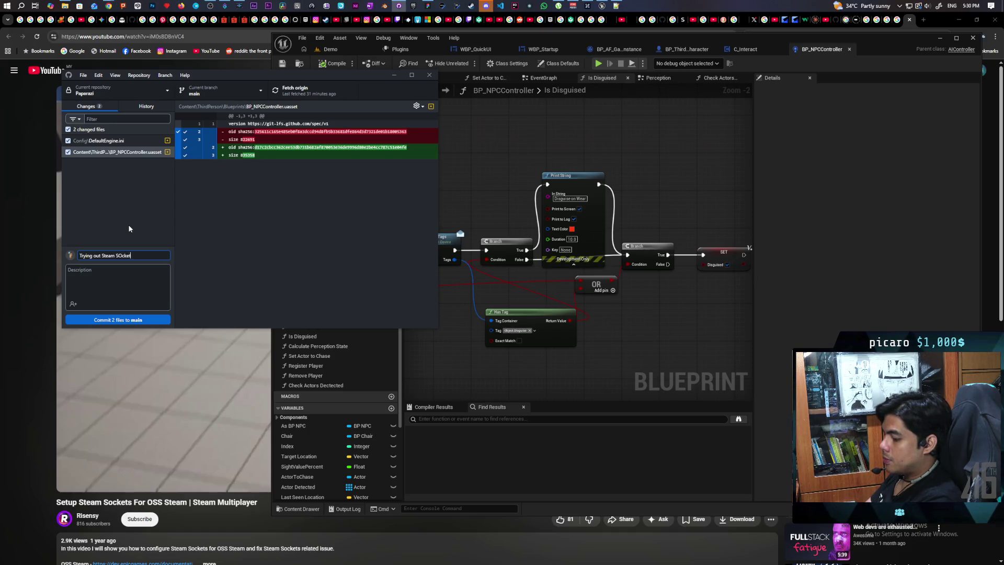
{"action": "key", "text": "BackSpace"}
{"action": "key", "text": "BackSpace"}
{"action": "key", "text": "BackSpace"}
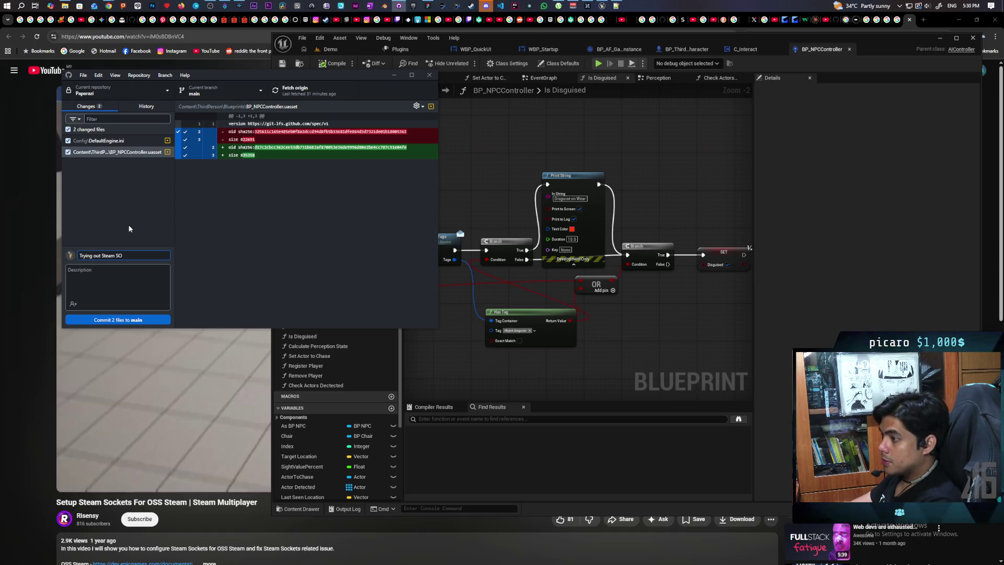
{"action": "key", "text": "BackSpace"}
{"action": "type", "text": "ockets"}
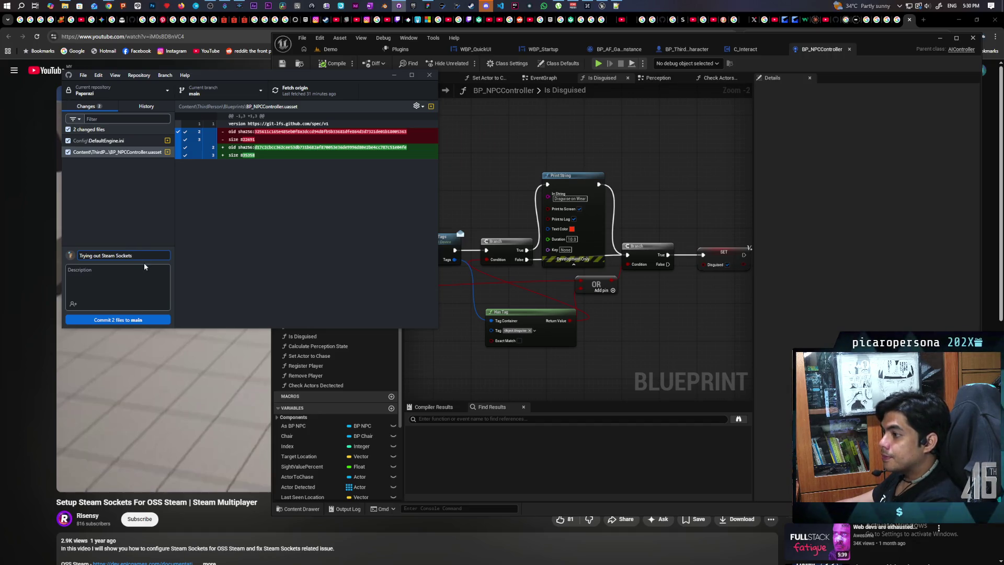
{"action": "left_click", "coordinate": [68, 151]}
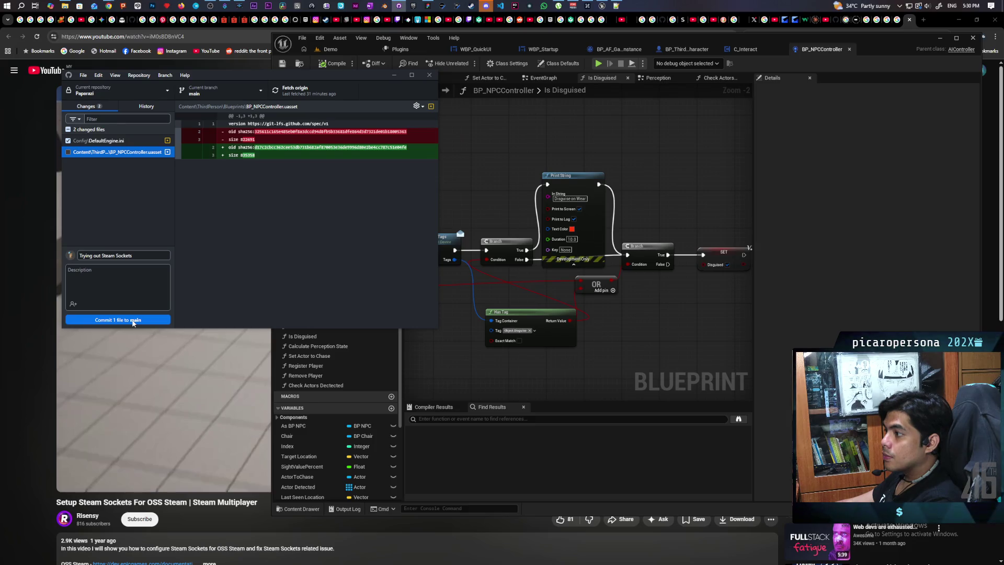
{"action": "key", "text": "Up"}
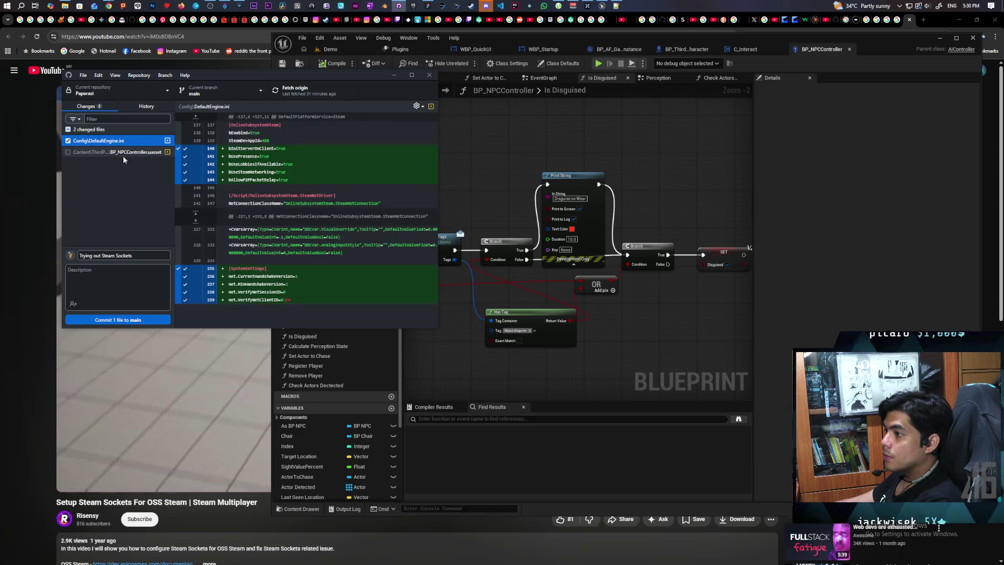
{"action": "left_click", "coordinate": [140, 323]}
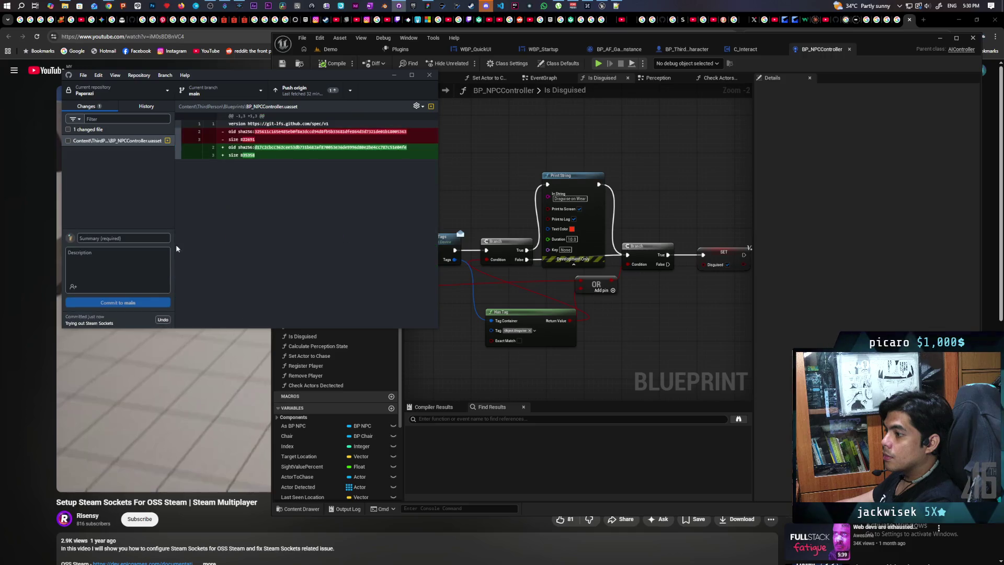
Push the commit to origin and re-include BP_NPCController.uasset, then return to the YouTube tutorial
{"action": "left_click", "coordinate": [306, 93]}
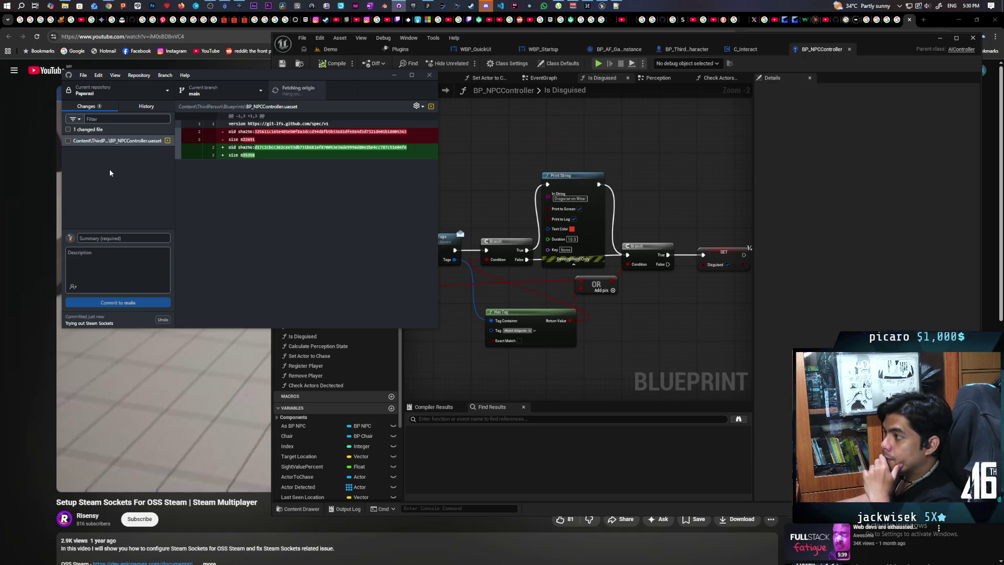
{"action": "left_click", "coordinate": [70, 129]}
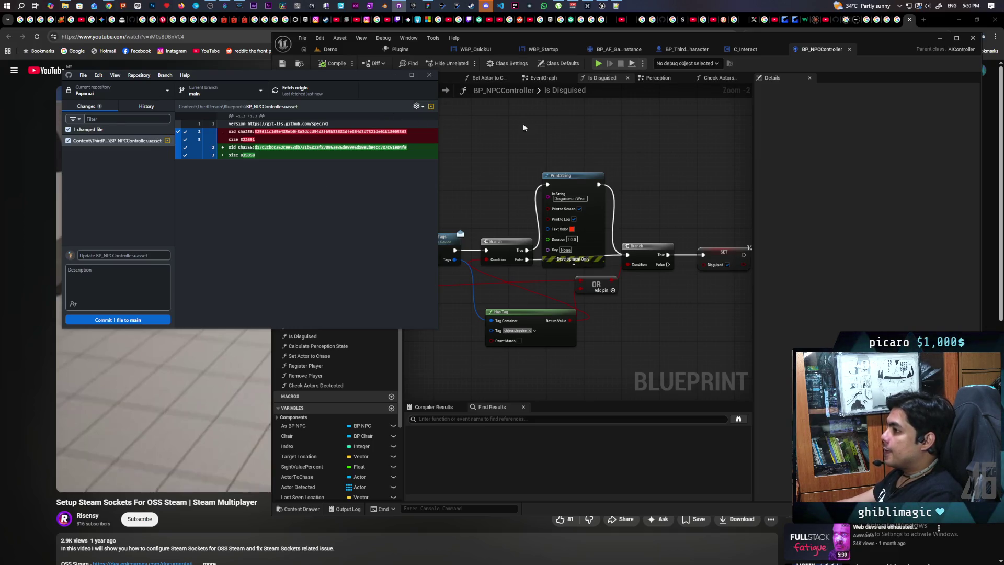
{"action": "left_click", "coordinate": [524, 127]}
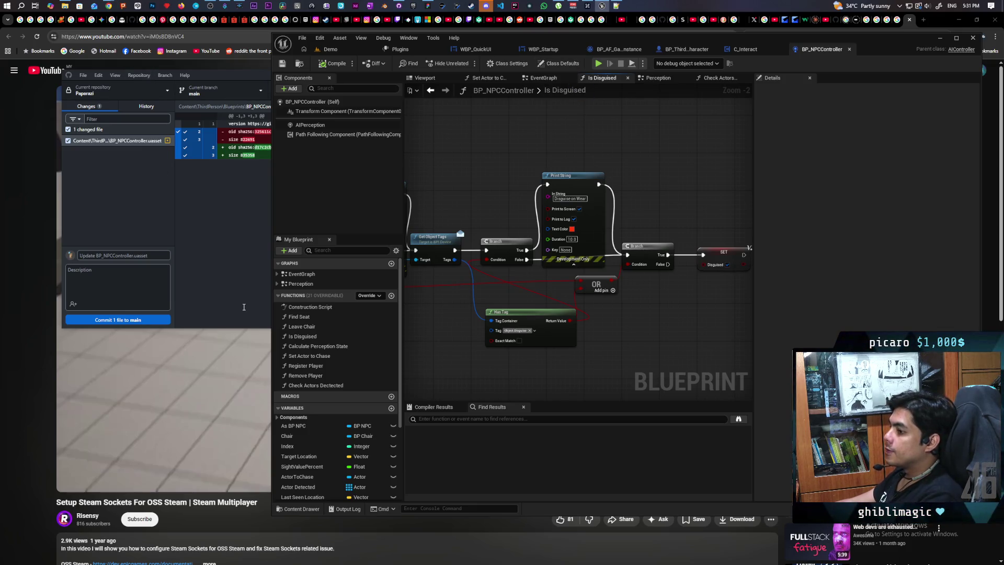
{"action": "left_click", "coordinate": [246, 366]}
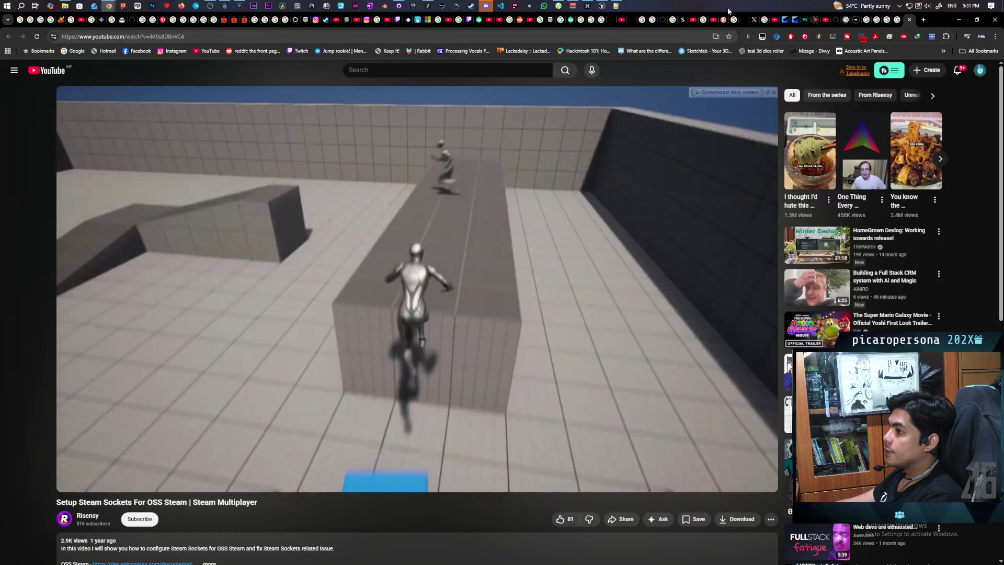
Ask Google AI Mode 'how can i tell if the game is using steam relay or direct p2p'
{"action": "key", "text": "ctrl+shift+Tab"}
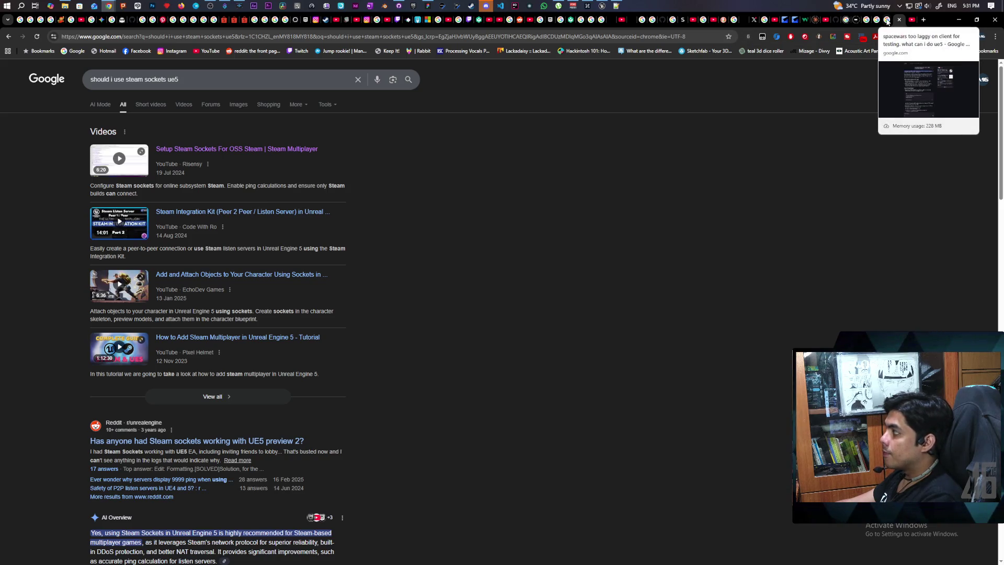
{"action": "left_click", "coordinate": [887, 21]}
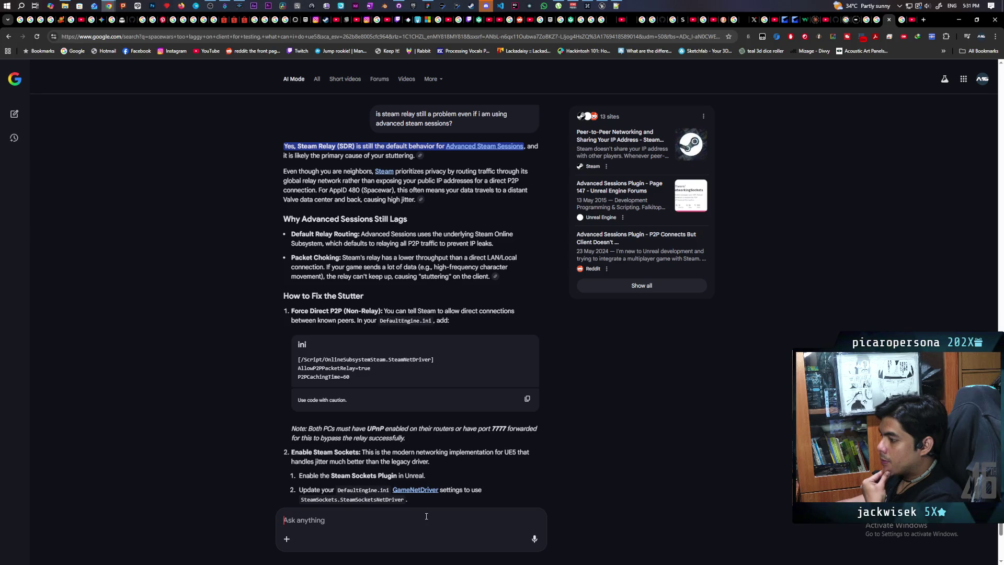
{"action": "type", "text": "how can i tell"}
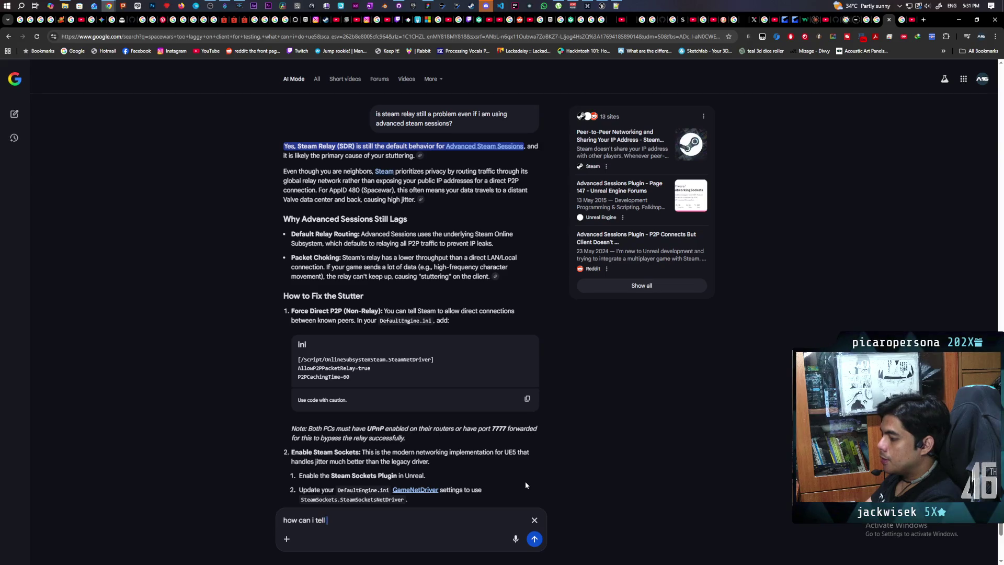
{"action": "type", "text": " if the game is usi"}
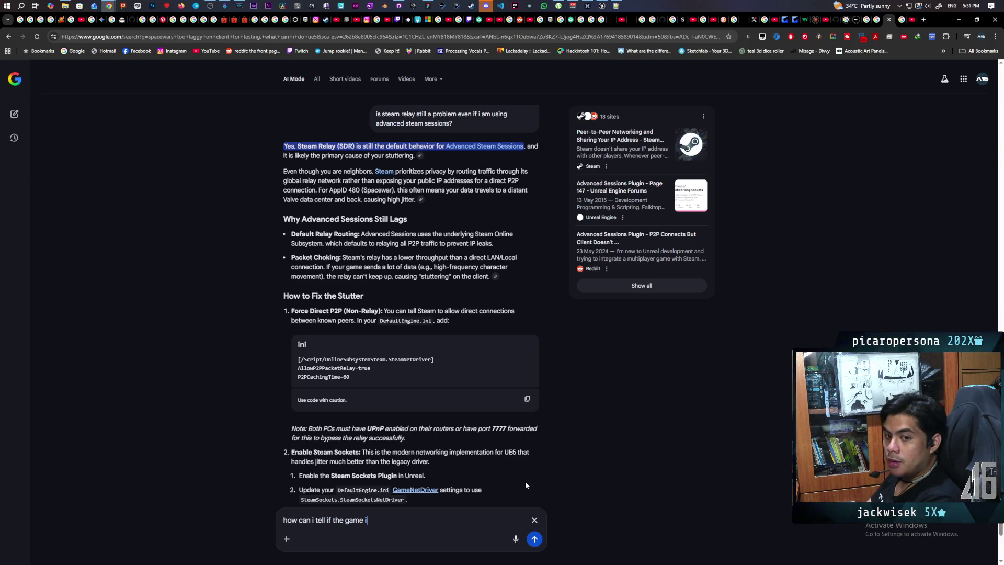
{"action": "type", "text": "ng "}
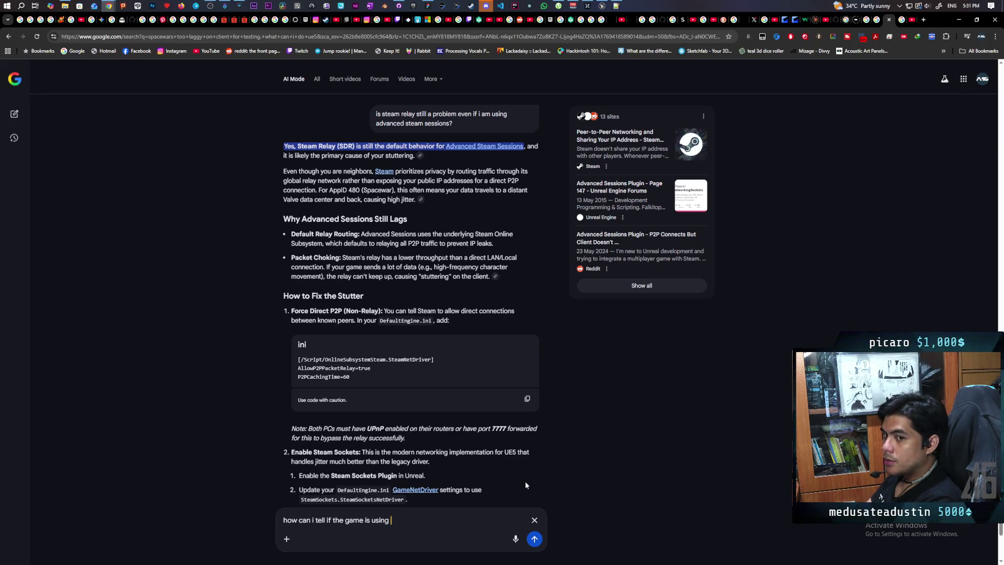
{"action": "type", "text": "steam"}
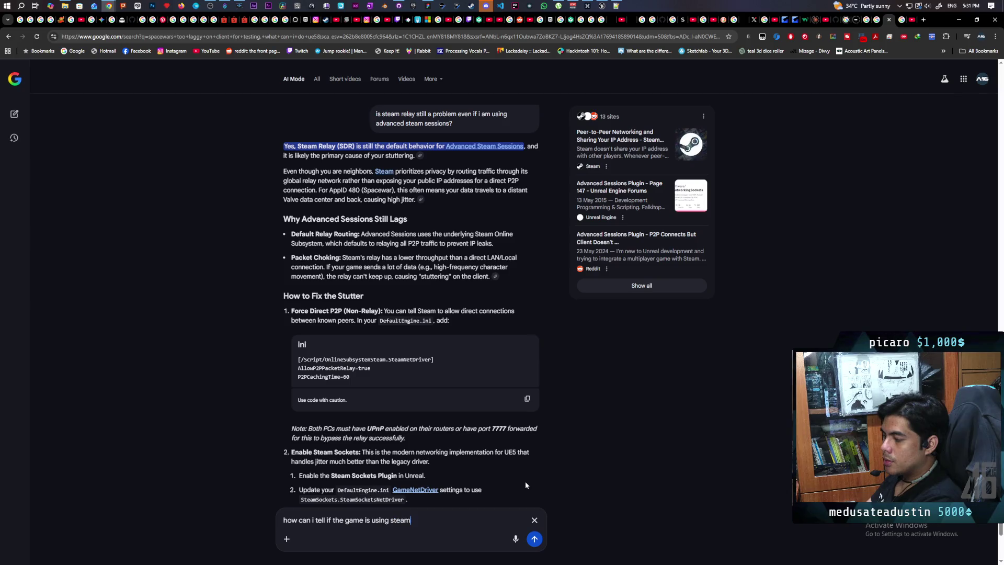
{"action": "type", "text": " relay "}
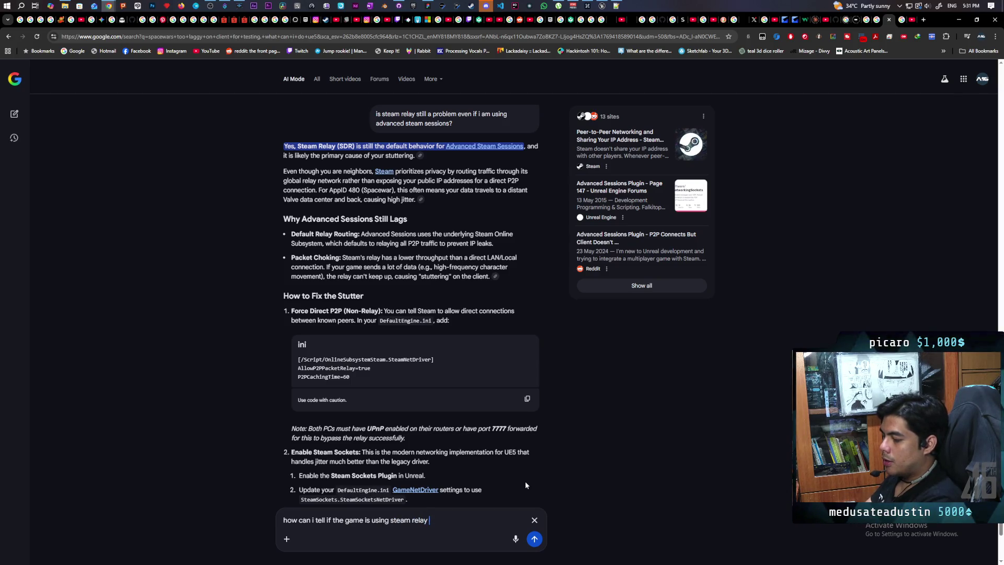
{"action": "type", "text": "or direct p2p"}
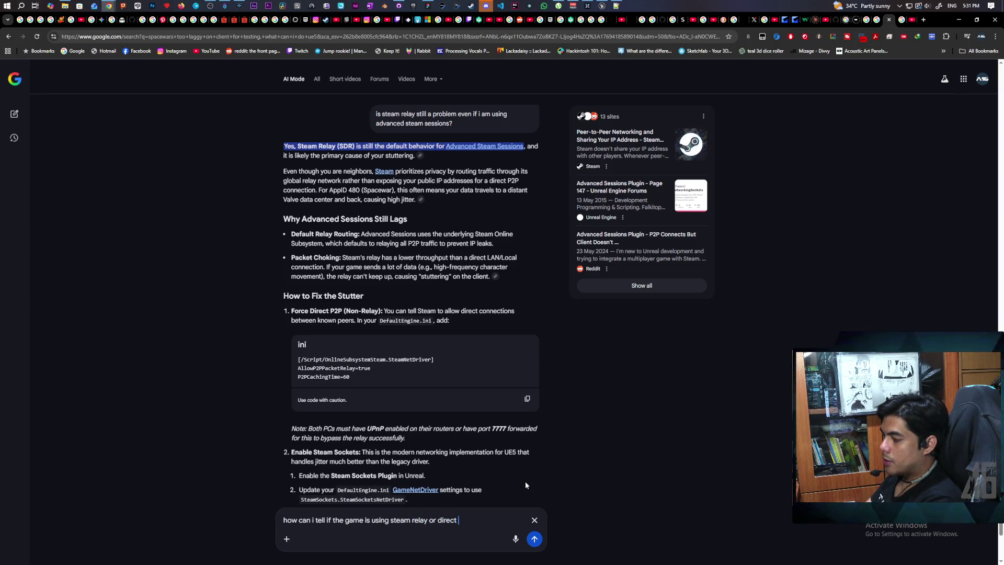
{"action": "key", "text": "Return"}
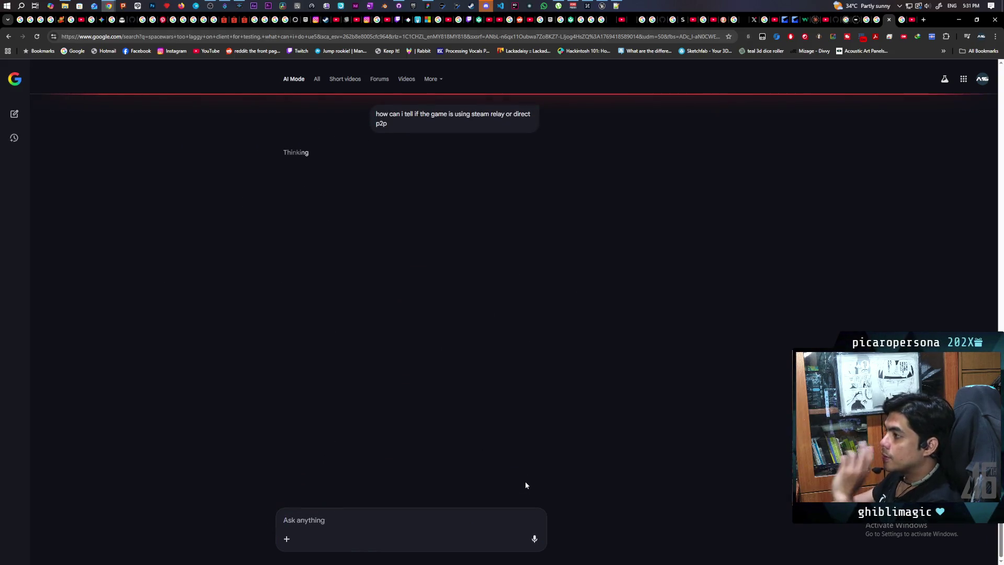
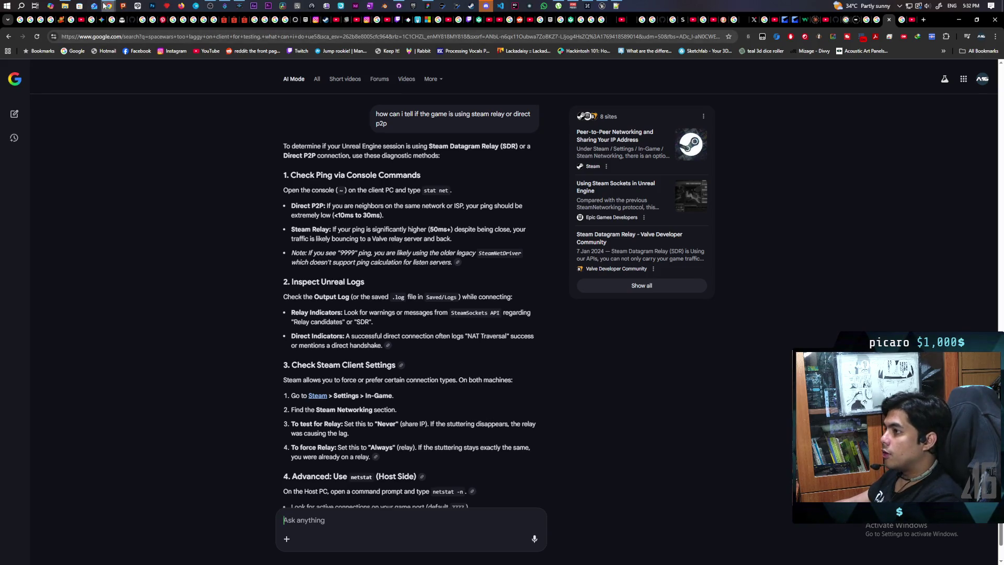
Bring up the Maids of Storm trailer in a maximized browser window and lower its volume
{"action": "mouse_move", "coordinate": [107, 7]}
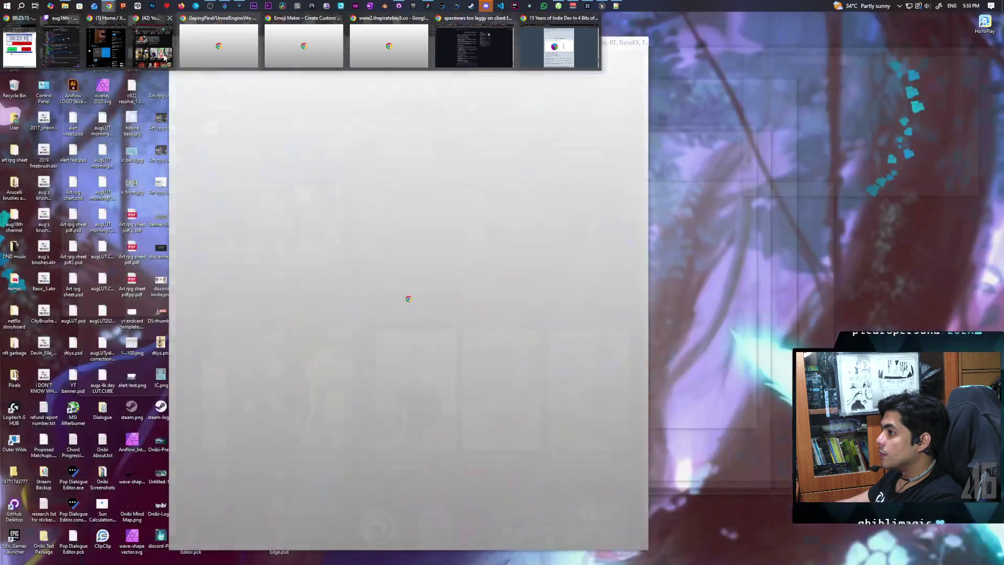
{"action": "left_click", "coordinate": [246, 58]}
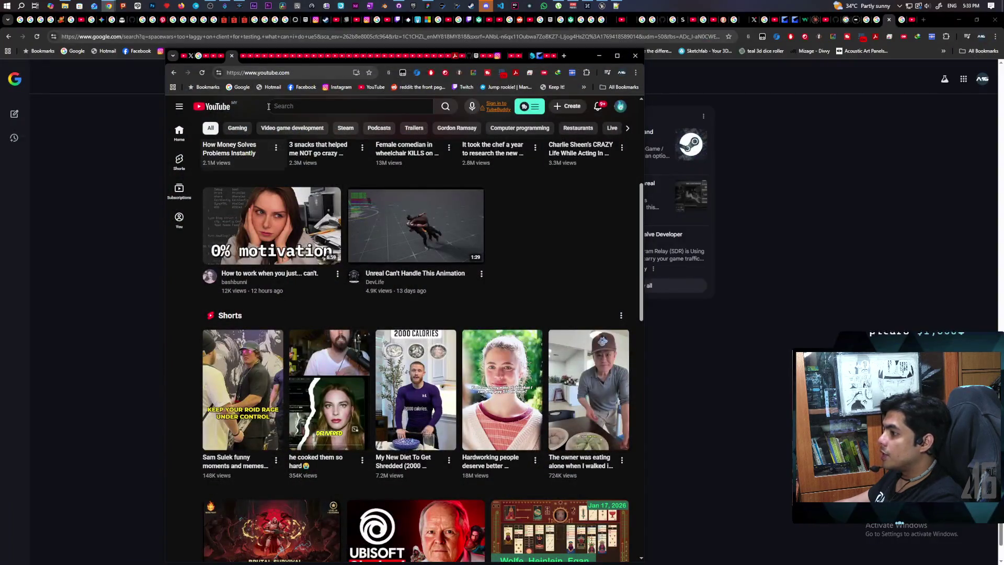
{"action": "left_click", "coordinate": [246, 56]}
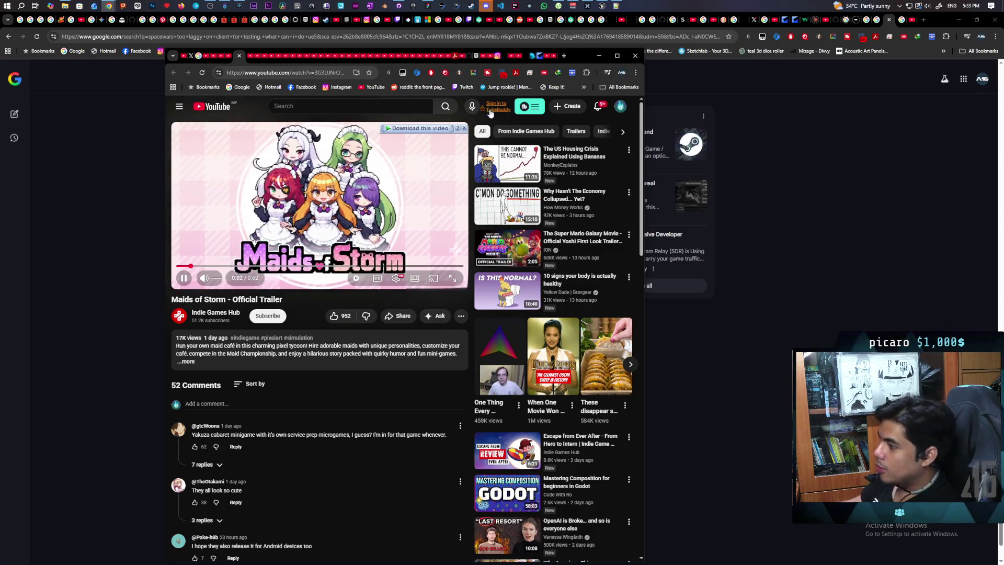
{"action": "double_click", "coordinate": [579, 55]}
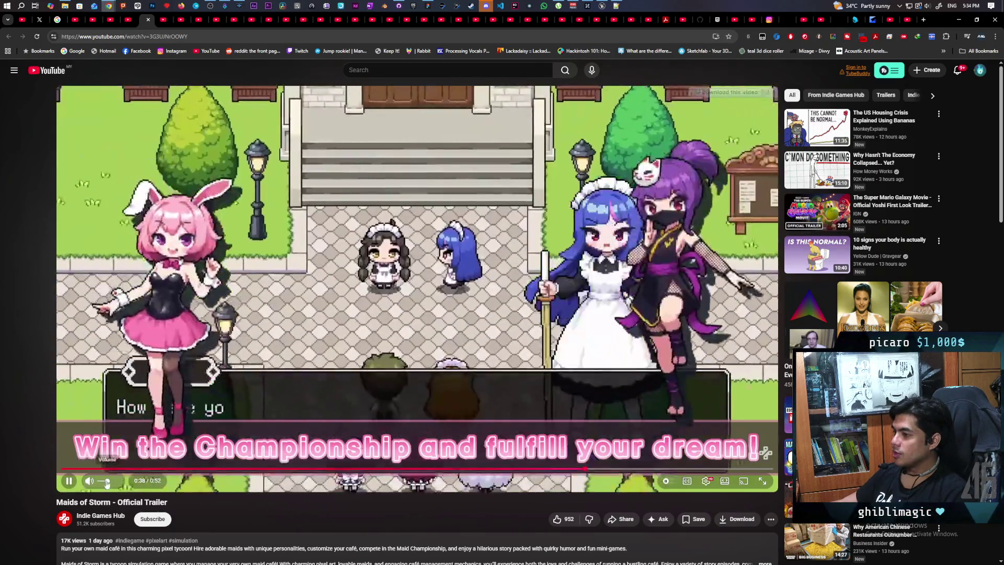
{"action": "left_click", "coordinate": [104, 481]}
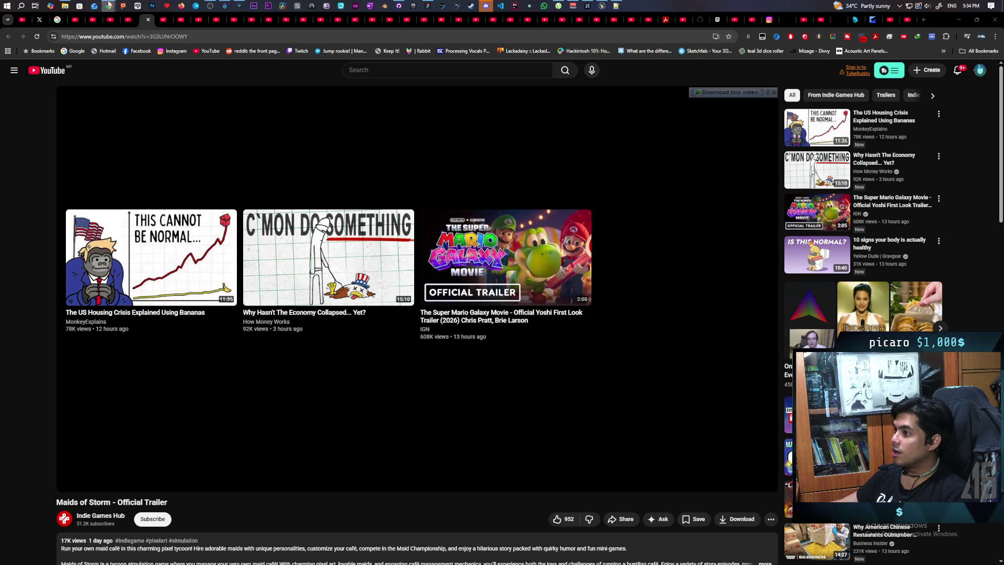
{"action": "mouse_move", "coordinate": [108, 6]}
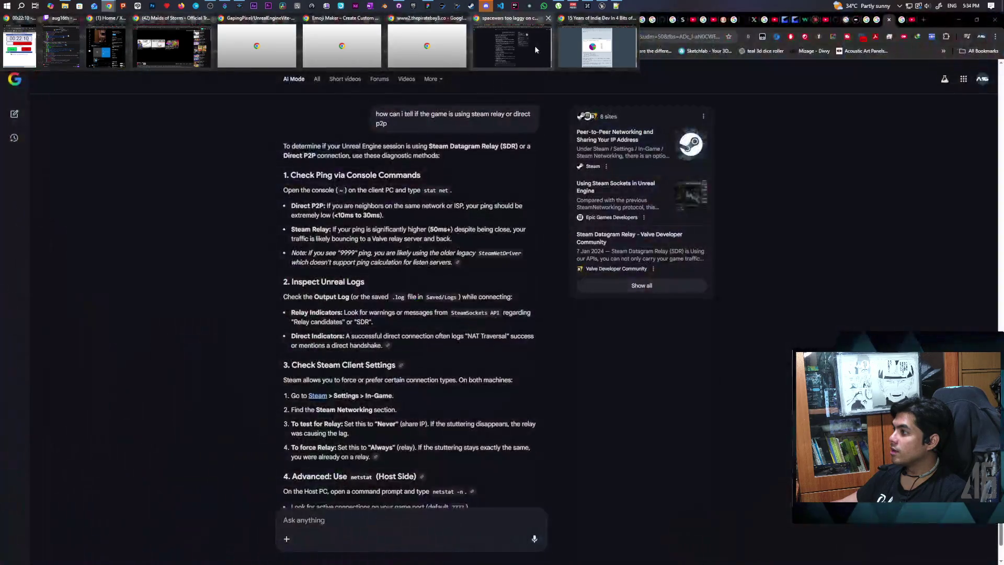
{"action": "left_click", "coordinate": [536, 49]}
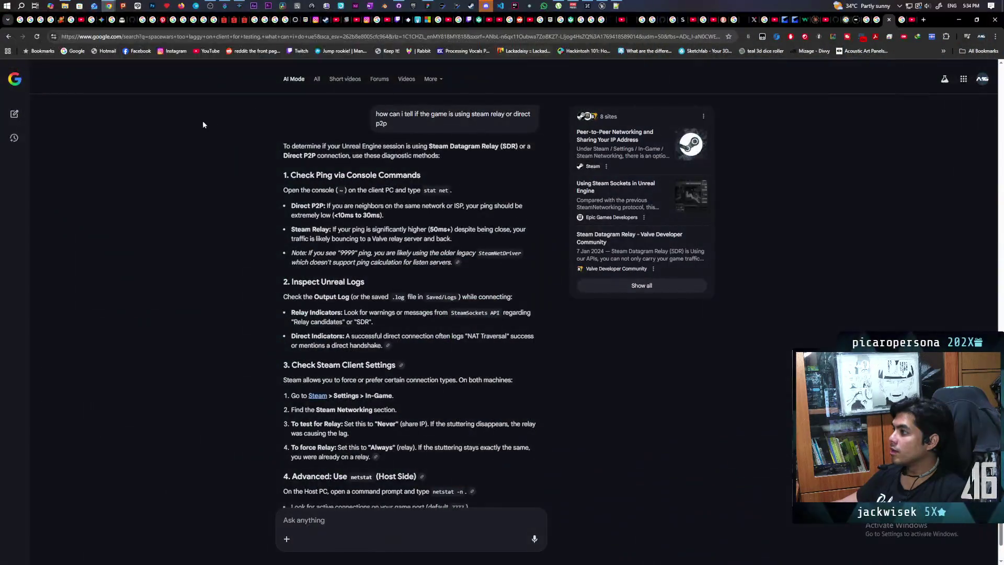
{"action": "mouse_move", "coordinate": [114, 9]}
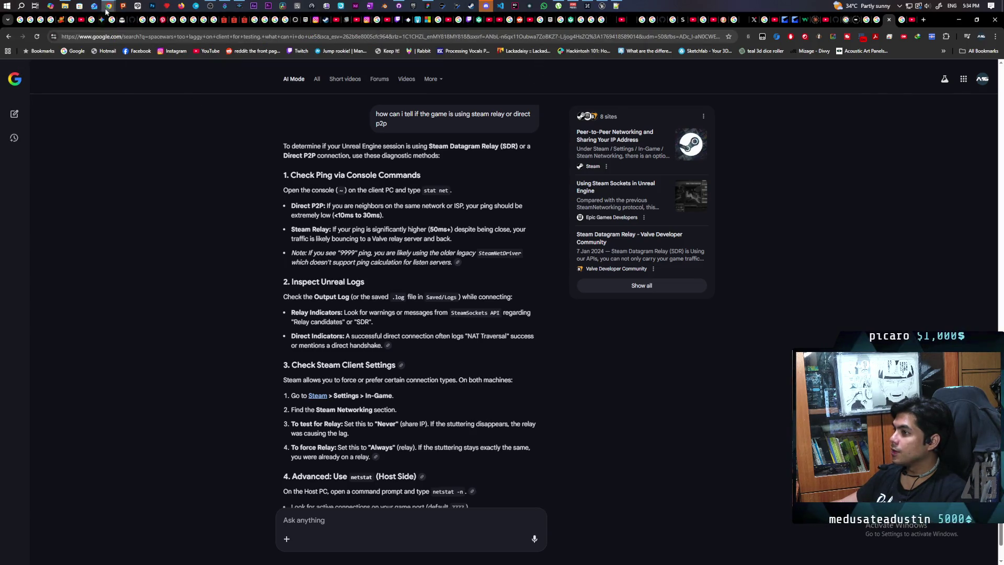
{"action": "left_click", "coordinate": [169, 57]}
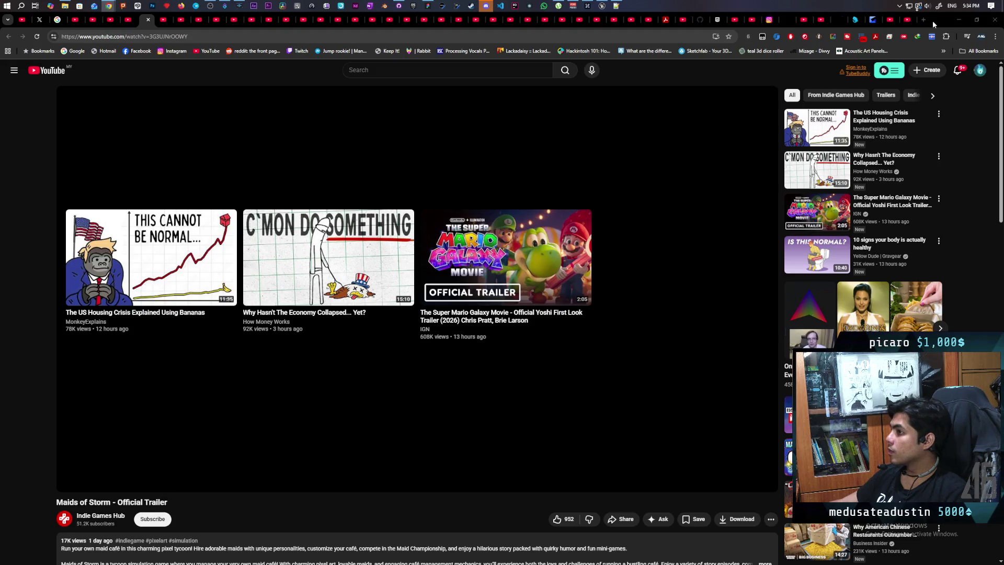
Reopen a closed tab, pause the Toshiba Qosmio video, and watch The Great Hatch trailer through
{"action": "key", "text": "ctrl+shift+t"}
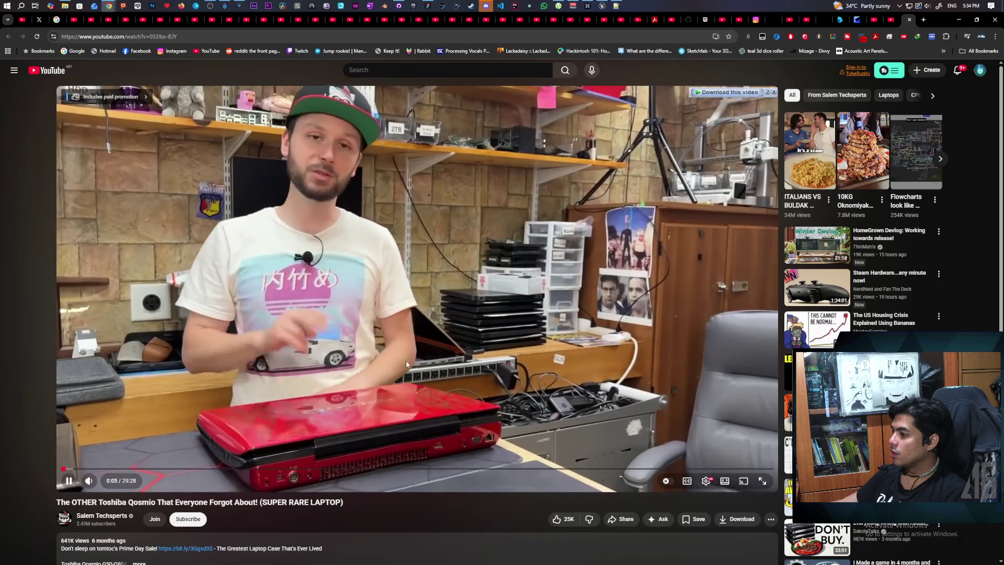
{"action": "left_click", "coordinate": [406, 365]}
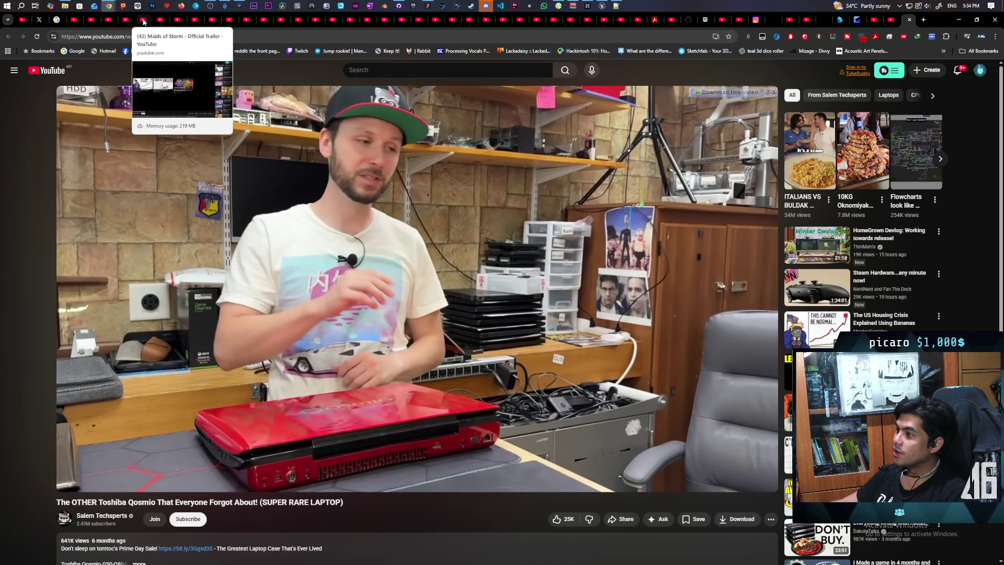
{"action": "left_click", "coordinate": [157, 21]}
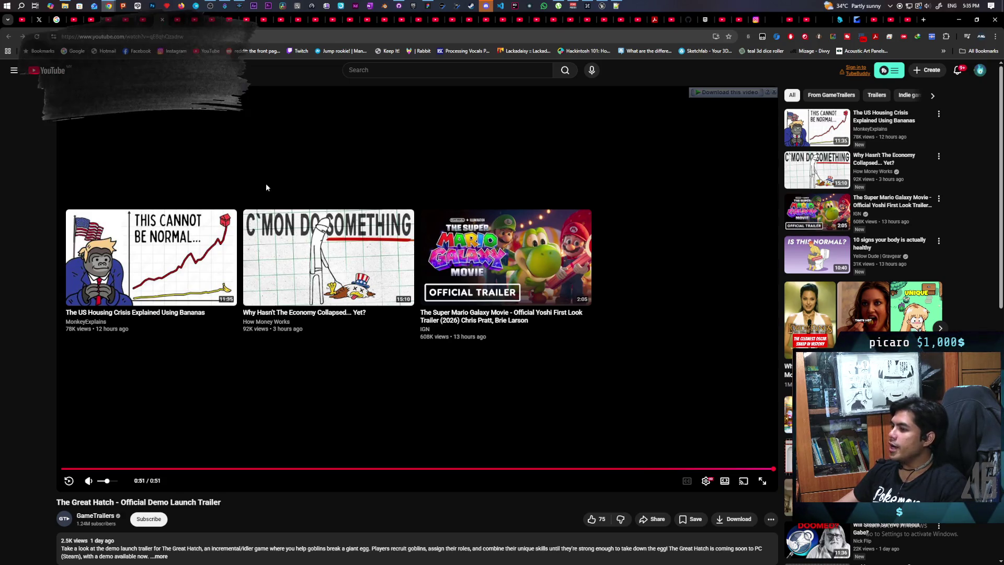
{"action": "left_click", "coordinate": [813, 135]}
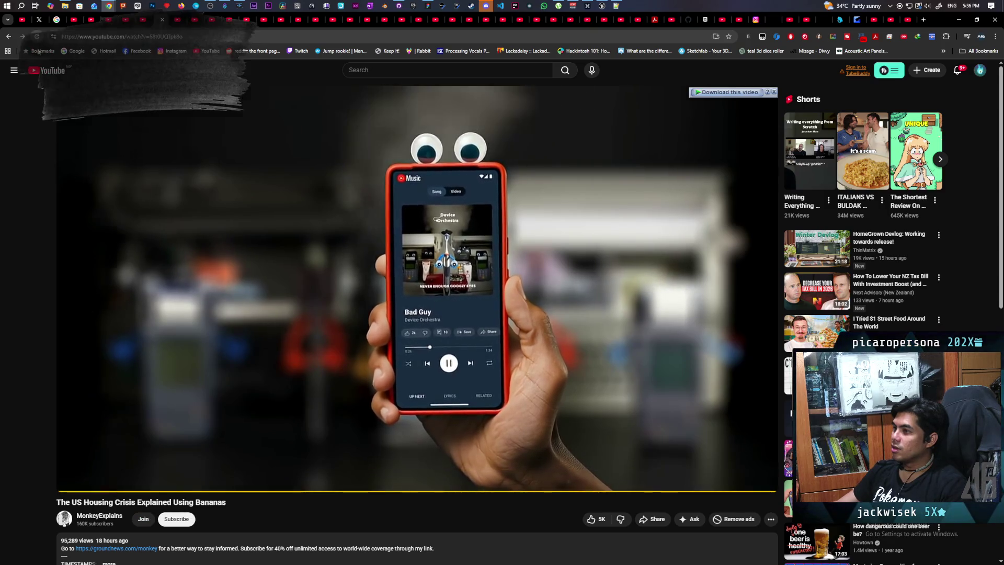
Reload and watch the bananas housing-crisis video, closing the Maids of Storm tab
{"action": "key", "text": "F5"}
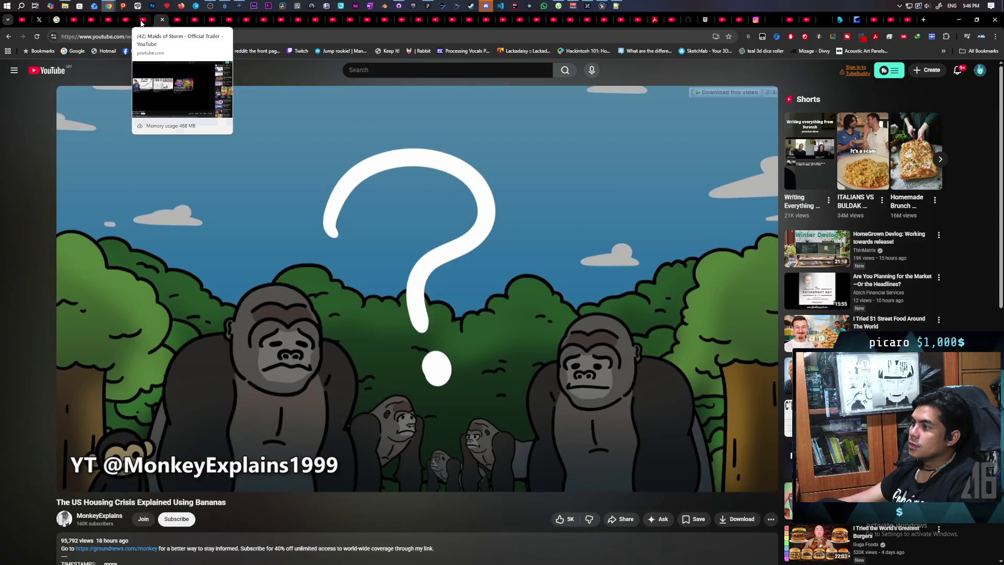
{"action": "middle_click", "coordinate": [141, 23]}
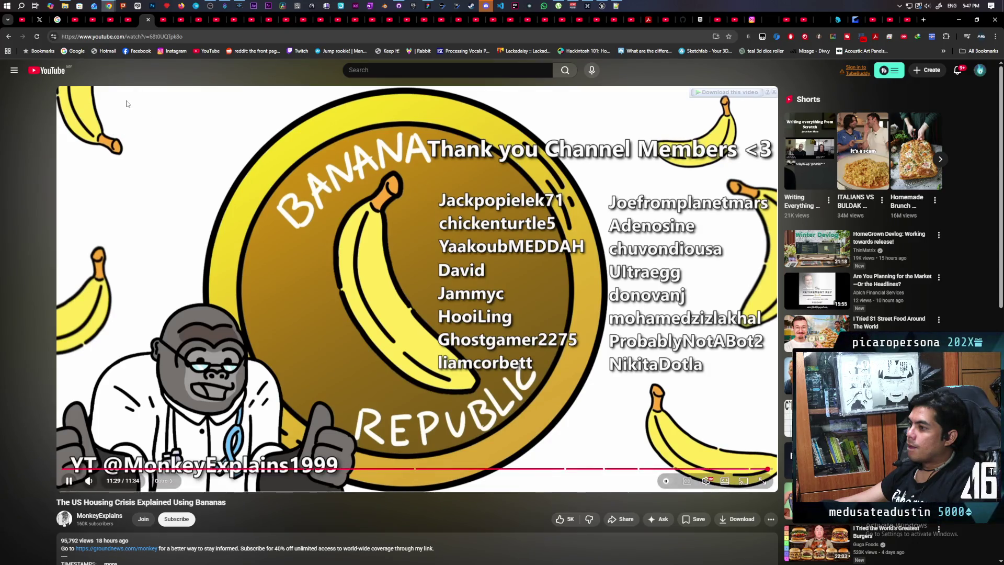
{"action": "left_click", "coordinate": [165, 21]}
Close the finished banana video tab and play the Kiln trailer through to 1:43
{"action": "middle_click", "coordinate": [148, 20]}
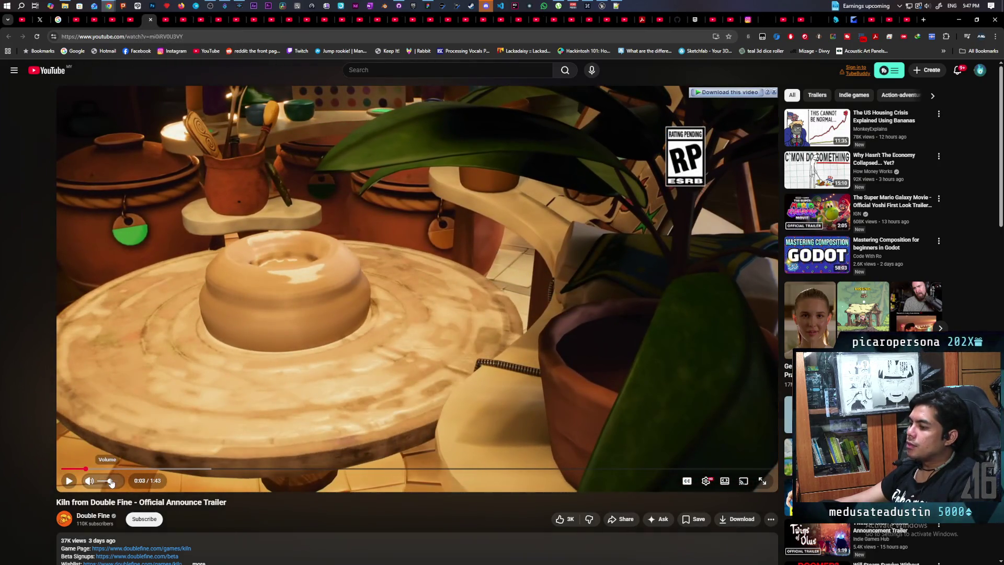
{"action": "left_click", "coordinate": [153, 418]}
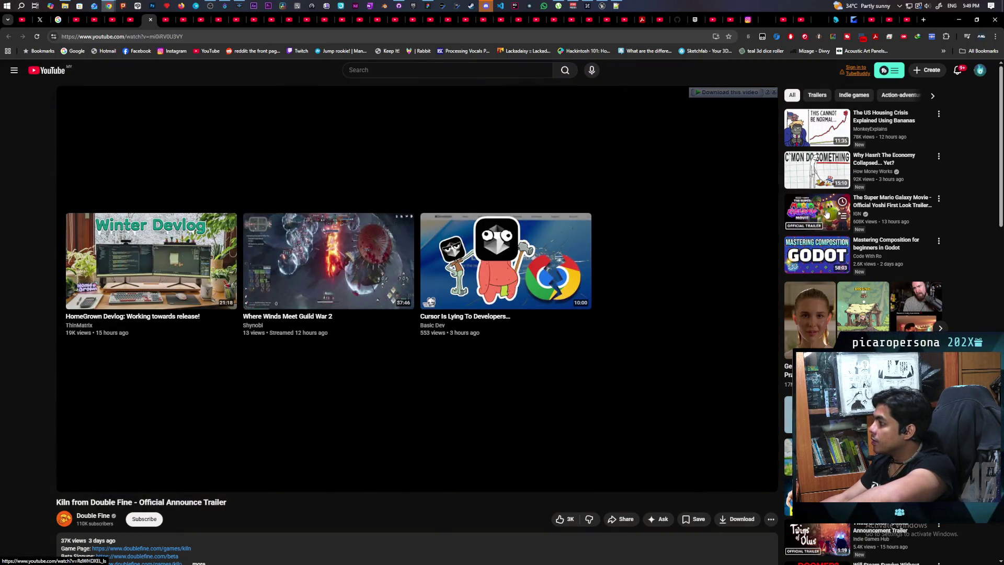
{"action": "left_click", "coordinate": [379, 276]}
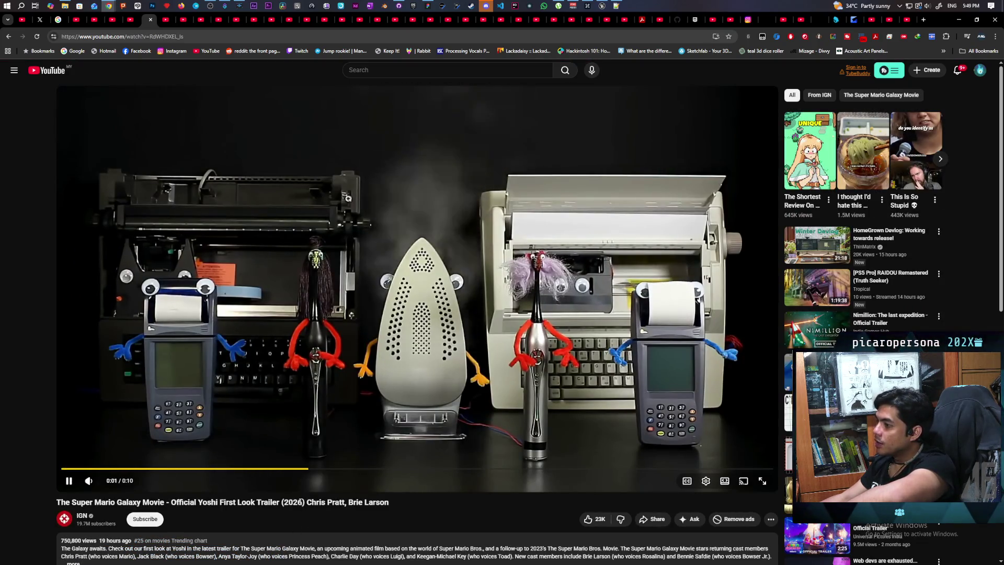
Reload the Super Mario Galaxy Yoshi trailer, watch it, and close its tab
{"action": "left_click", "coordinate": [37, 37]}
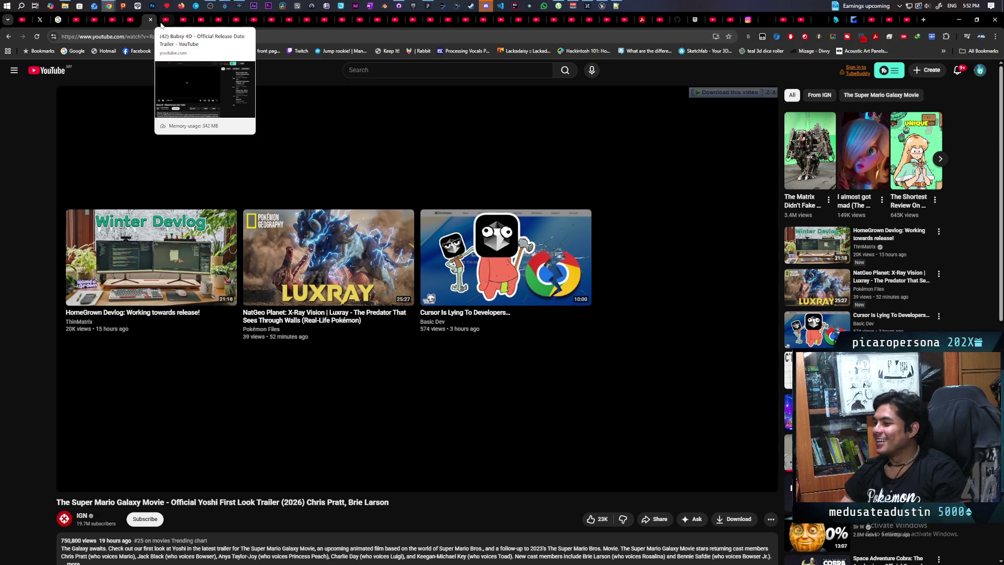
{"action": "left_click", "coordinate": [150, 20]}
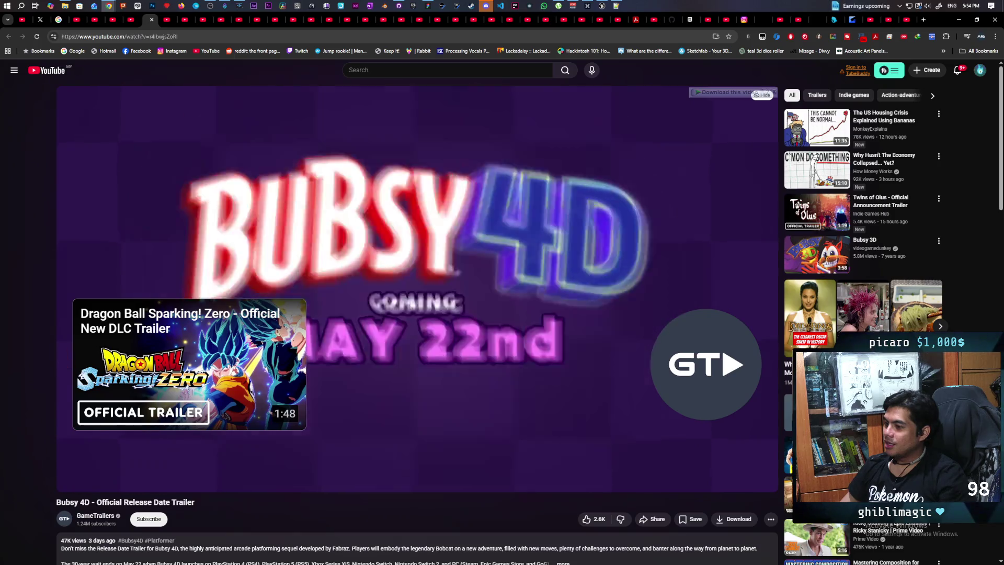
Scroll back to the Bubsy 4D player, watch it to the end, and close its tab
{"action": "scroll", "coordinate": [419, 394], "scroll_direction": "down", "scroll_amount": 3}
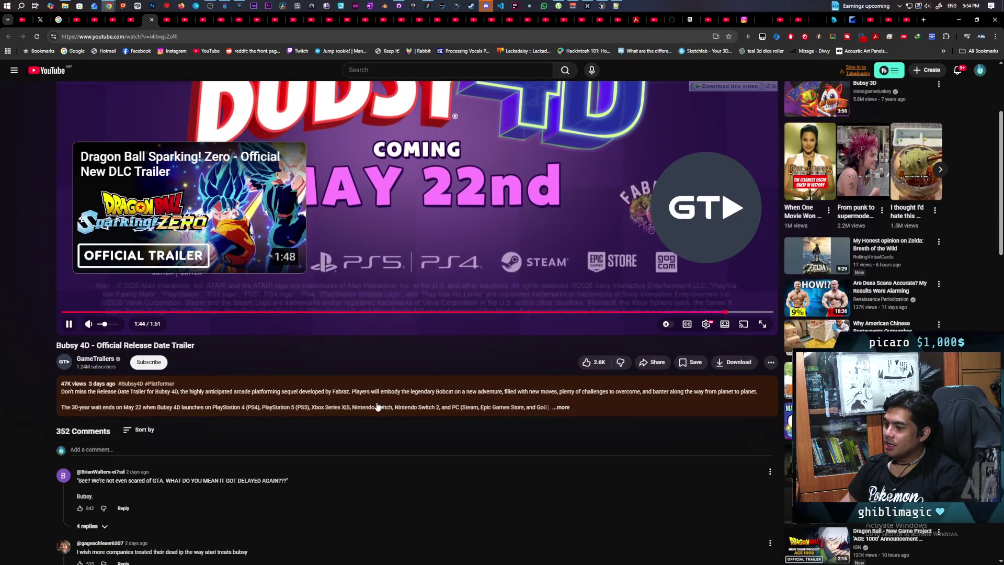
{"action": "scroll", "coordinate": [377, 406], "scroll_direction": "up", "scroll_amount": 1}
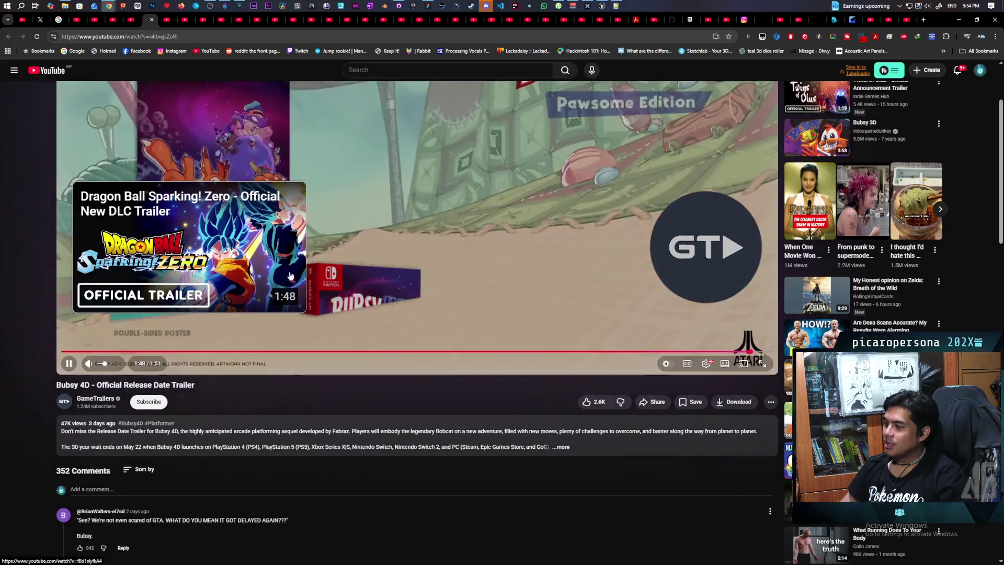
{"action": "scroll", "coordinate": [294, 319], "scroll_direction": "up", "scroll_amount": 3}
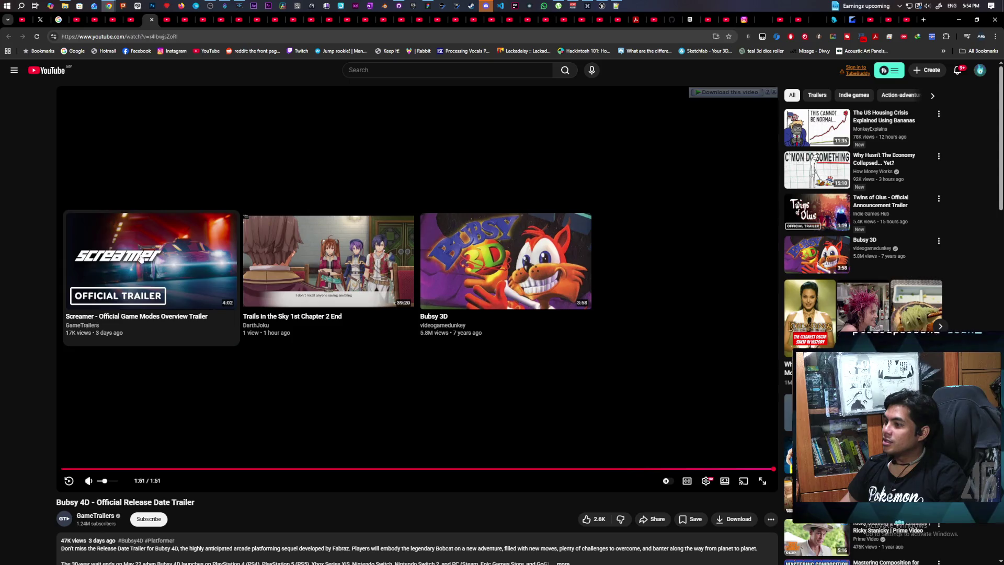
{"action": "left_click", "coordinate": [151, 19]}
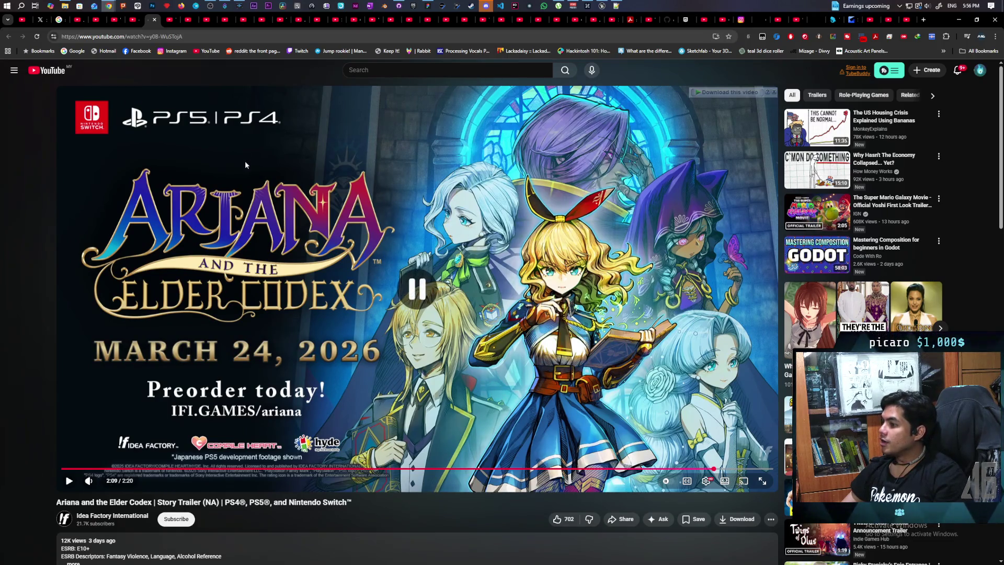
Switch to the Farthest Frontier launch trailer and watch it to the 'Available Now' card
{"action": "left_click", "coordinate": [171, 20]}
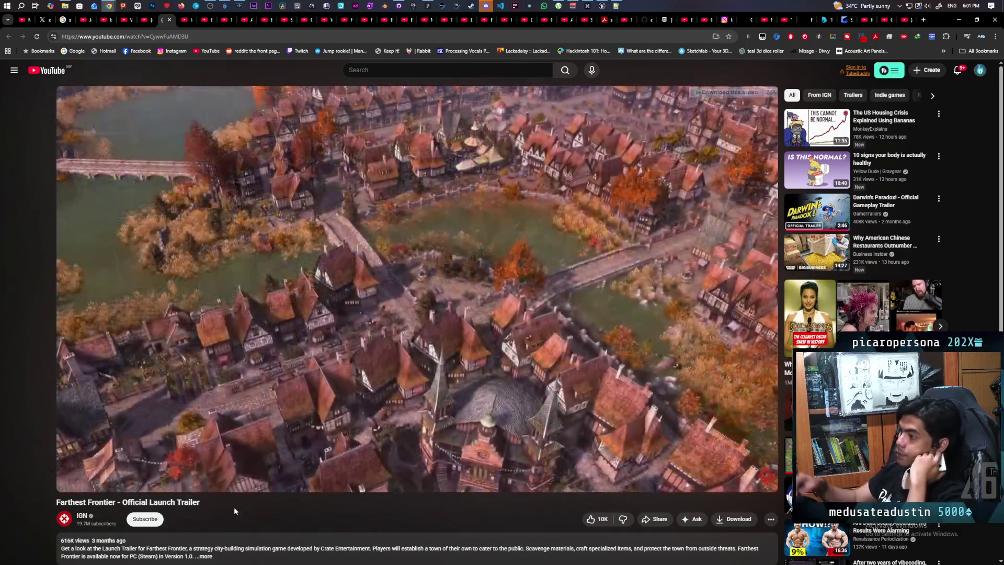
{"action": "mouse_move", "coordinate": [450, 374]}
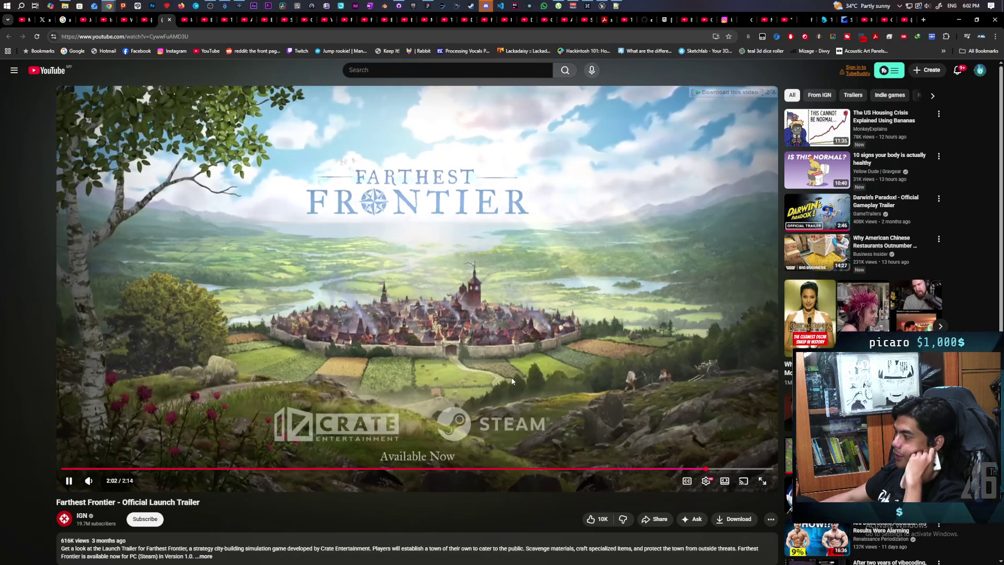
Glance at the Farthest Frontier comments, then close the finished trailer's tab
{"action": "scroll", "coordinate": [512, 381], "scroll_direction": "down", "scroll_amount": 4}
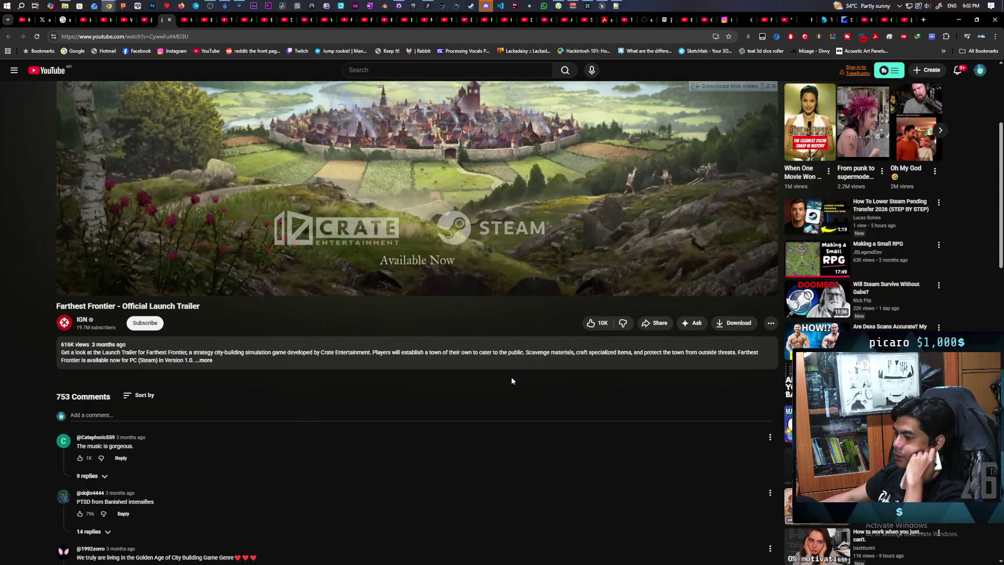
{"action": "scroll", "coordinate": [511, 381], "scroll_direction": "up", "scroll_amount": 4}
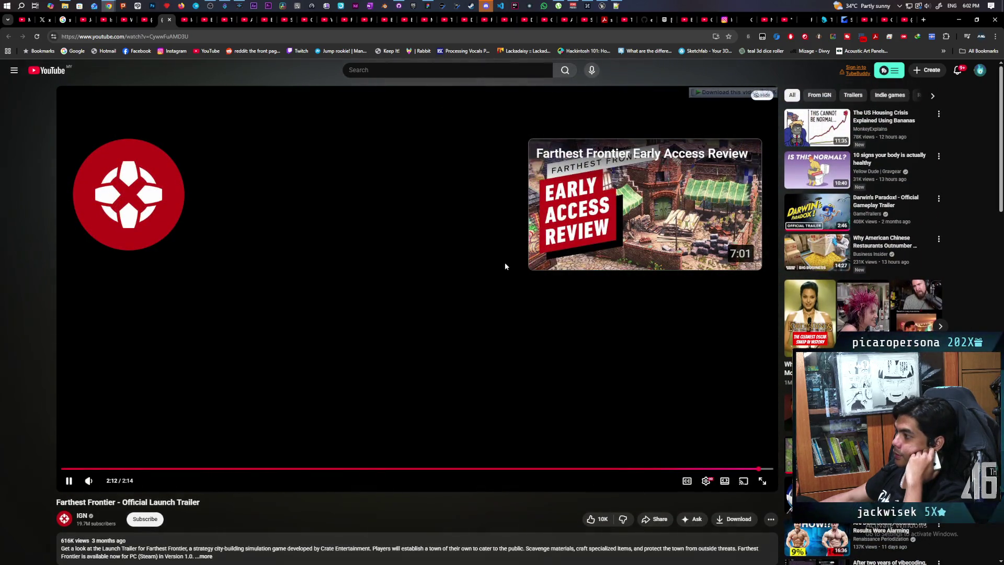
{"action": "left_click", "coordinate": [169, 20]}
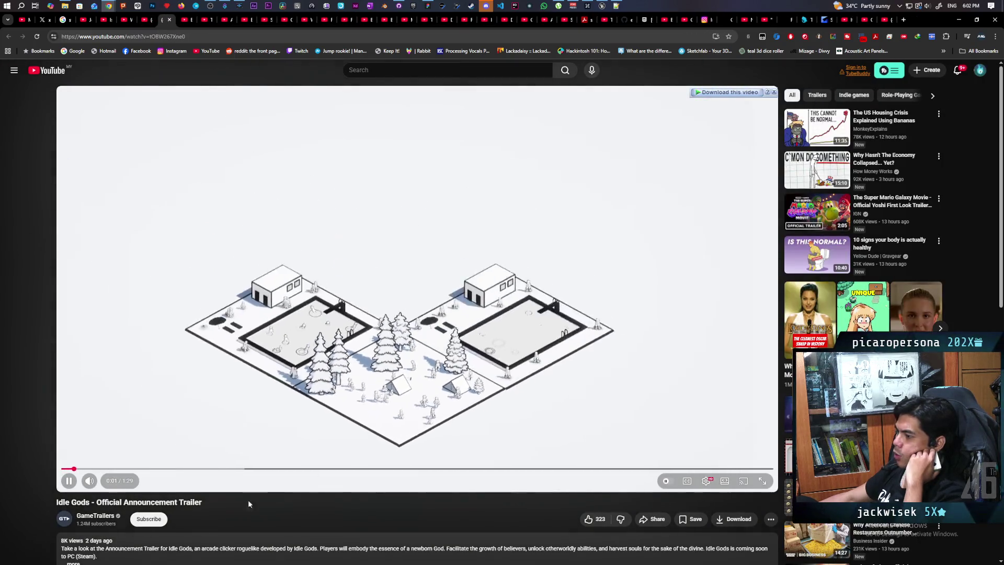
Pause Idle Gods, read through its comments, and scroll back up to the player
{"action": "key", "text": "space"}
{"action": "key", "text": "space"}
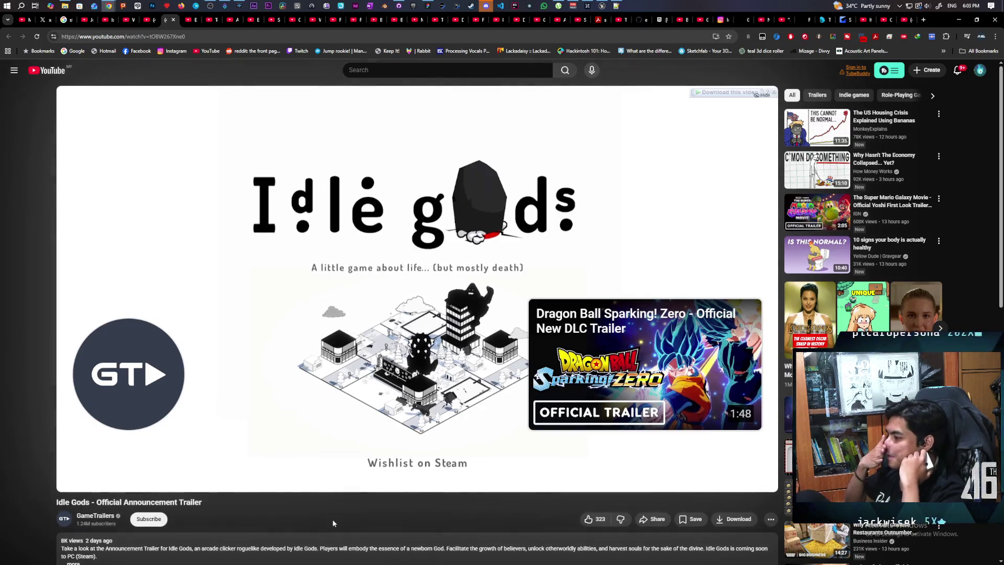
{"action": "mouse_move", "coordinate": [328, 316]}
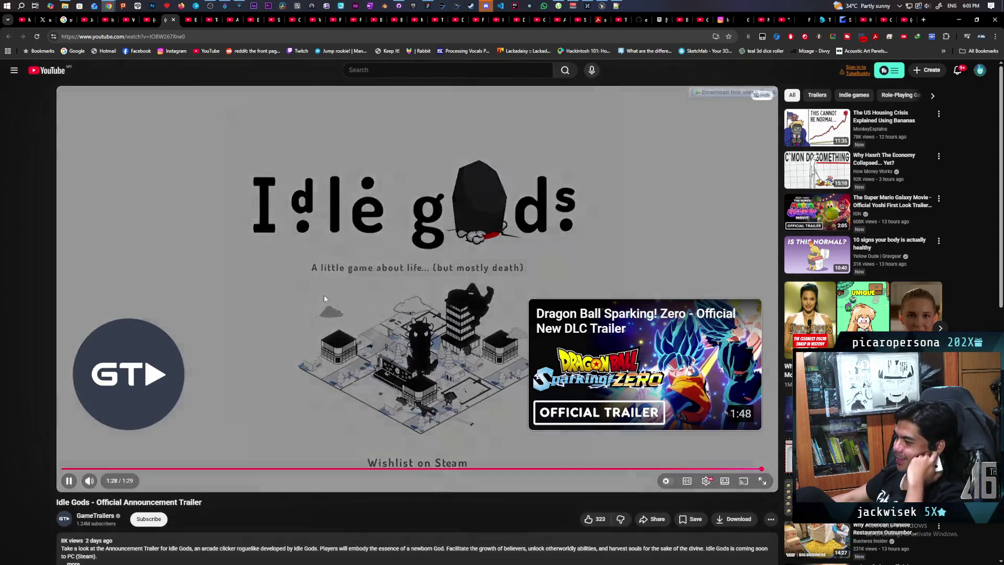
{"action": "scroll", "coordinate": [329, 319], "scroll_direction": "down", "scroll_amount": 3}
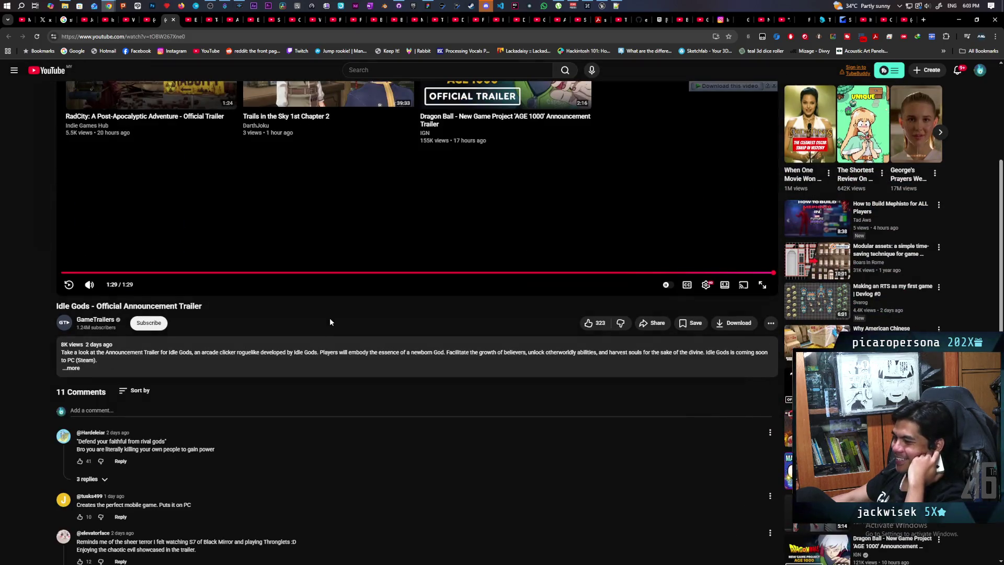
{"action": "scroll", "coordinate": [330, 319], "scroll_direction": "down", "scroll_amount": 2}
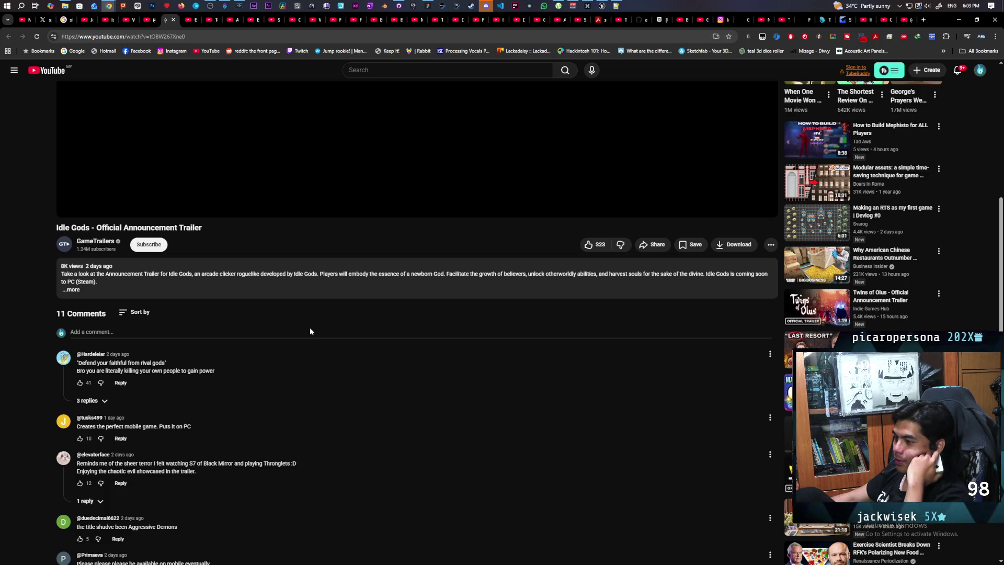
{"action": "scroll", "coordinate": [271, 345], "scroll_direction": "down", "scroll_amount": 2}
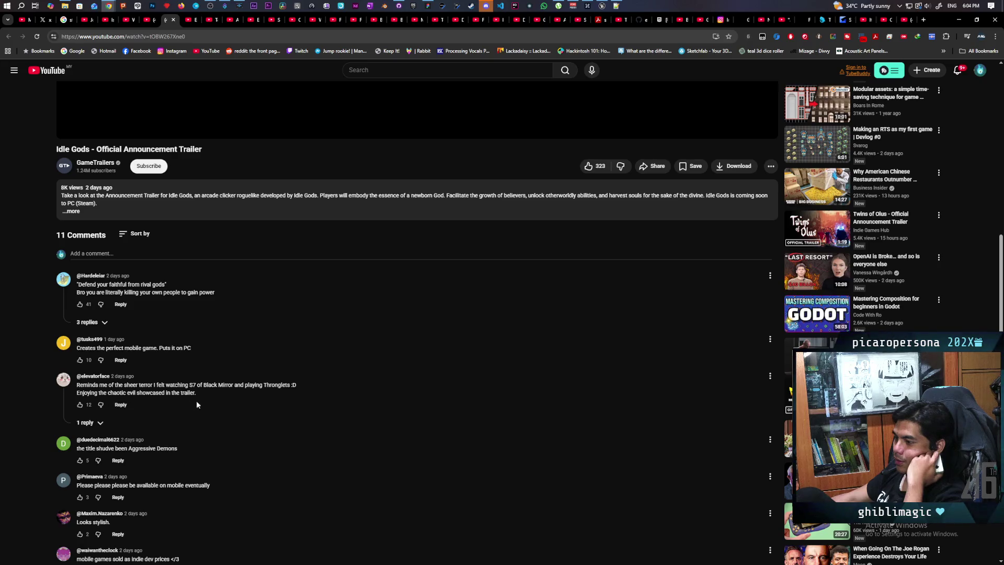
{"action": "scroll", "coordinate": [315, 362], "scroll_direction": "up", "scroll_amount": 7}
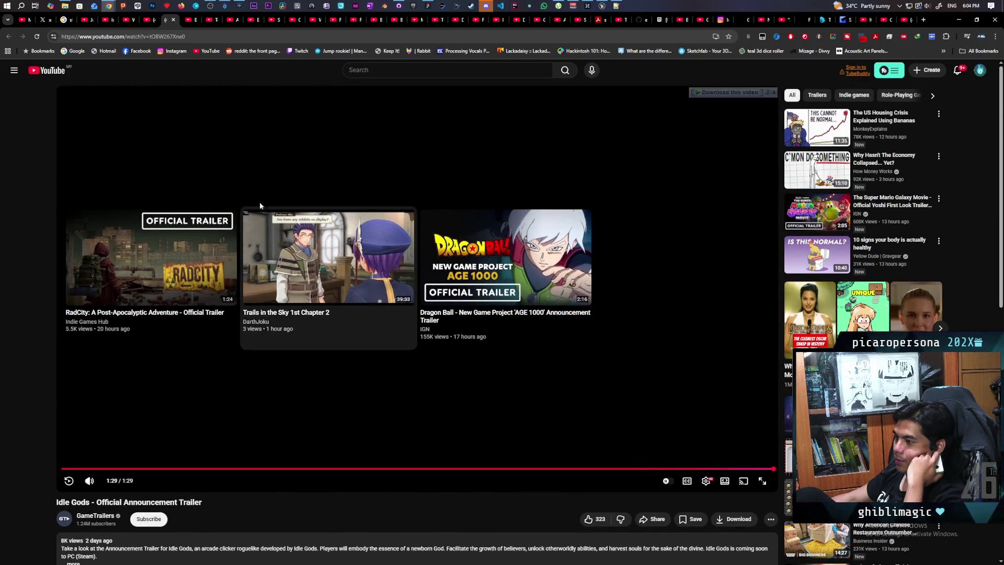
{"action": "left_click", "coordinate": [189, 20]}
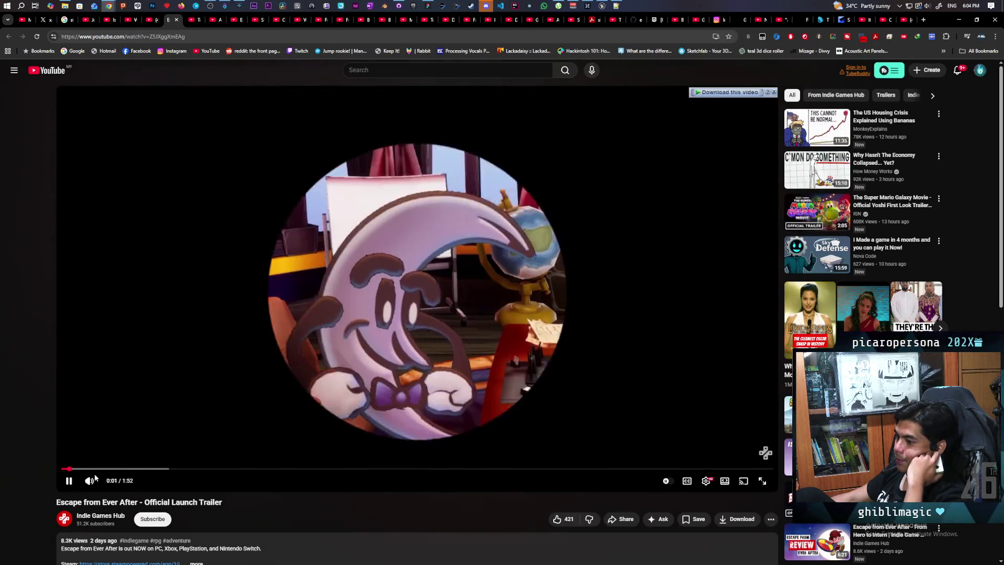
Lower the Escape from Ever After volume slightly and play it to the 'OUT NOW' card
{"action": "left_click", "coordinate": [105, 481]}
{"action": "key", "text": "space"}
{"action": "left_click", "coordinate": [180, 409]}
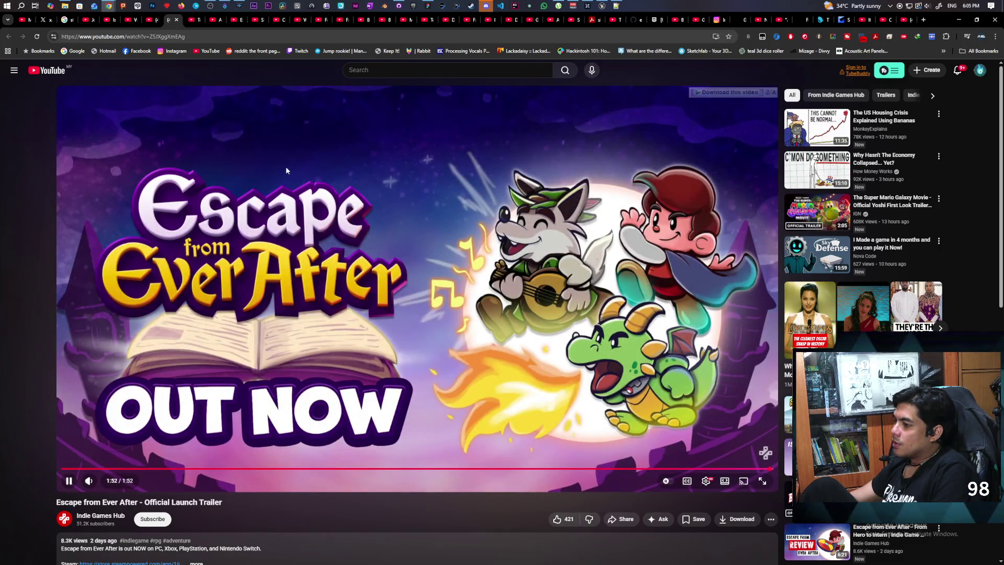
Close the Escape from Ever After tab, then lower the Tombwater trailer's volume, pausing and resuming it
{"action": "left_click", "coordinate": [176, 21]}
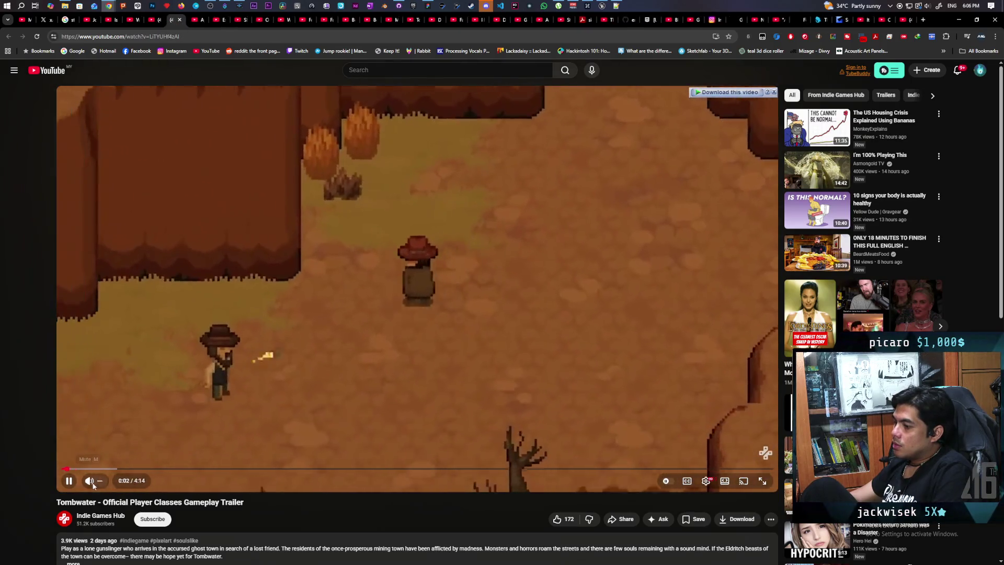
{"action": "left_click", "coordinate": [108, 482]}
{"action": "key", "text": "k"}
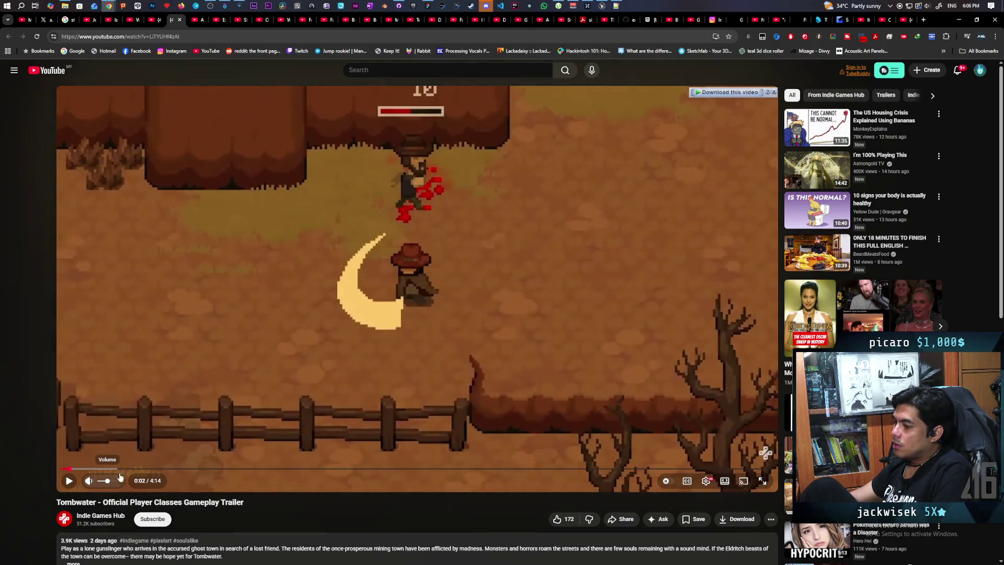
{"action": "key", "text": "k"}
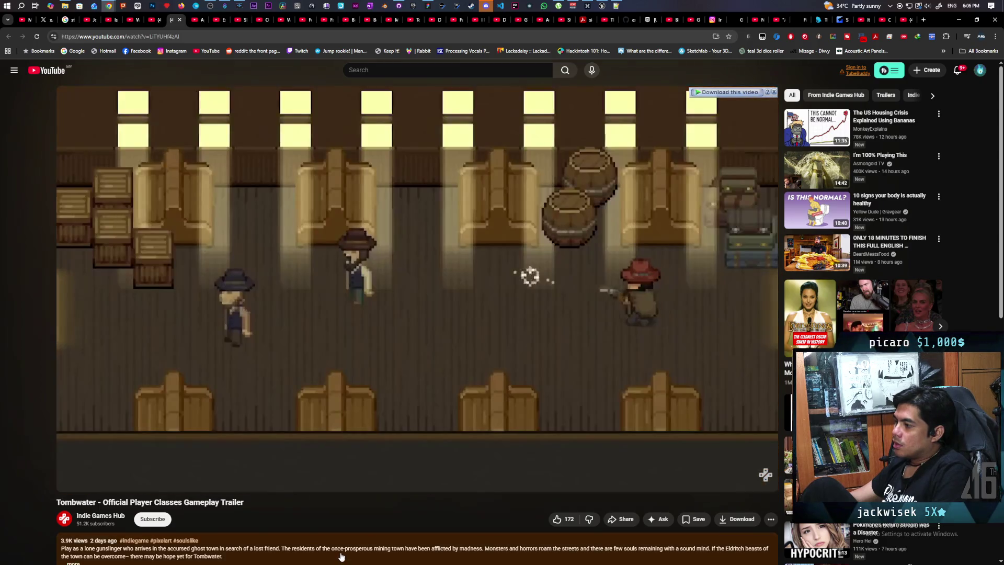